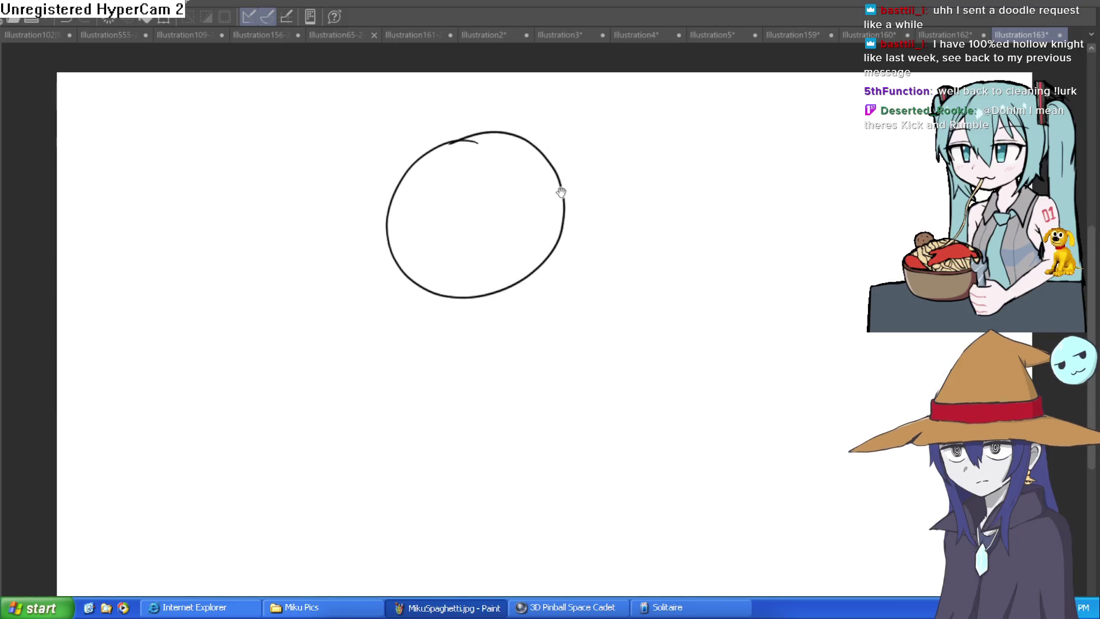
Draw a curved vertical centre line and a horizontal guide across the head circle.
click(514, 193)
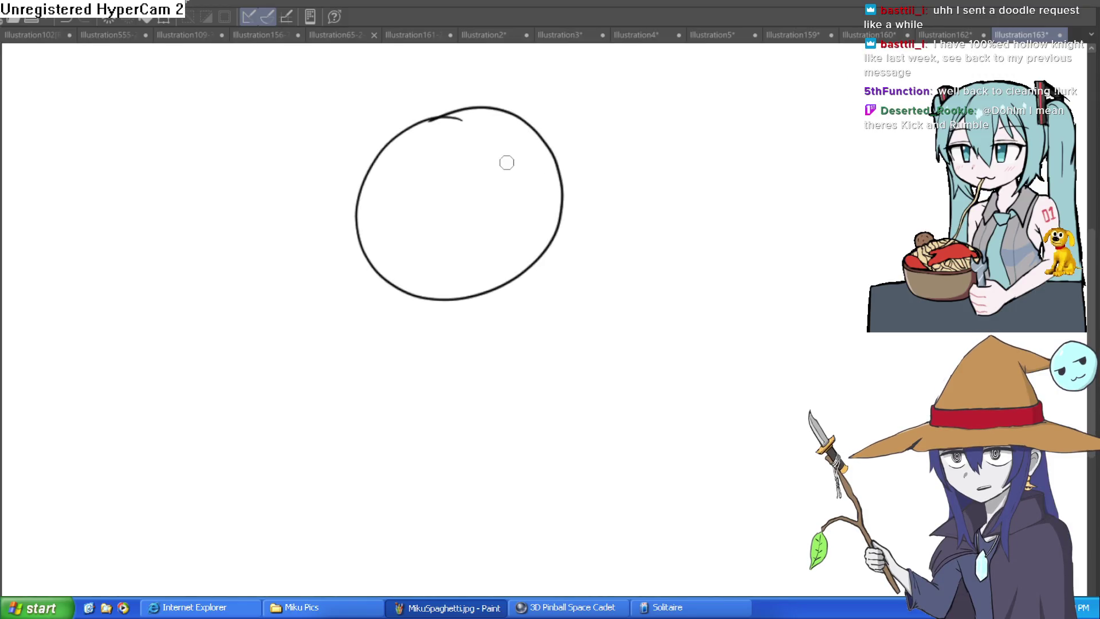
mouse_move(471, 113)
mouse_down()
mouse_move(430, 211)
mouse_move(468, 283)
mouse_move(422, 216)
mouse_move(465, 113)
mouse_up()
key(ctrl+z)
drag(355, 212, 562, 205)
Draw the left cheek line curving down to the jaw and a long vertical line to the circle's top.
scroll(444, 223, up, 1)
scroll(412, 248, up, 1)
drag(311, 193, 320, 245)
mouse_move(319, 245)
mouse_down()
mouse_move(321, 309)
mouse_move(405, 351)
mouse_up()
key(ctrl+z)
key(ctrl+z)
key(ctrl+z)
mouse_move(306, 174)
mouse_down()
mouse_move(322, 287)
mouse_move(402, 345)
mouse_move(429, 351)
mouse_up()
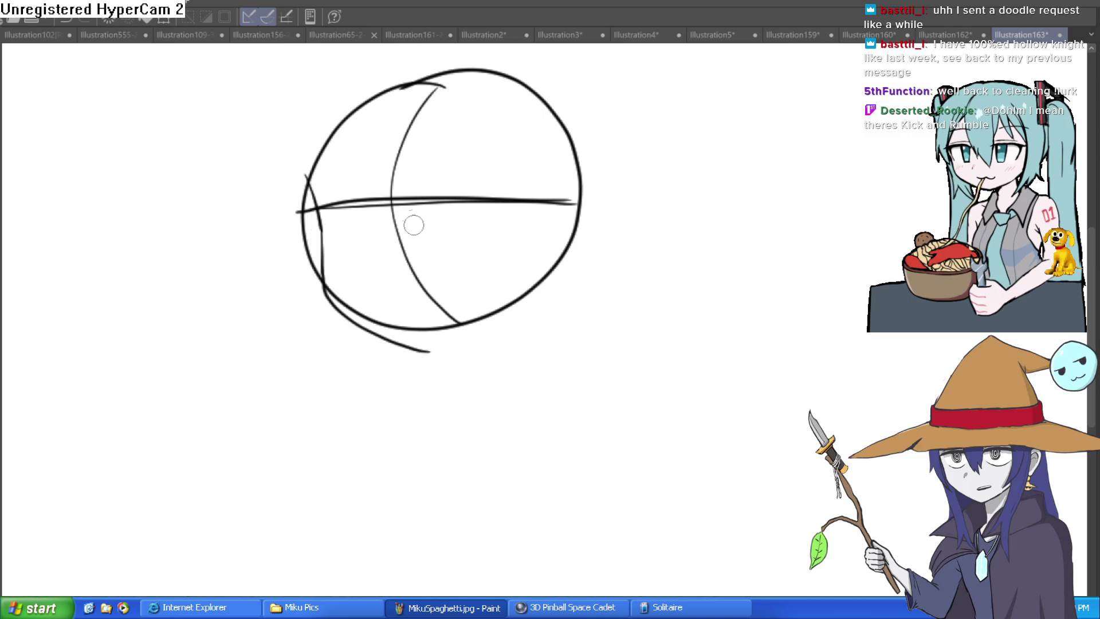
drag(401, 185, 424, 377)
mouse_move(414, 304)
mouse_down()
mouse_move(404, 148)
mouse_move(440, 86)
mouse_move(461, 71)
mouse_up()
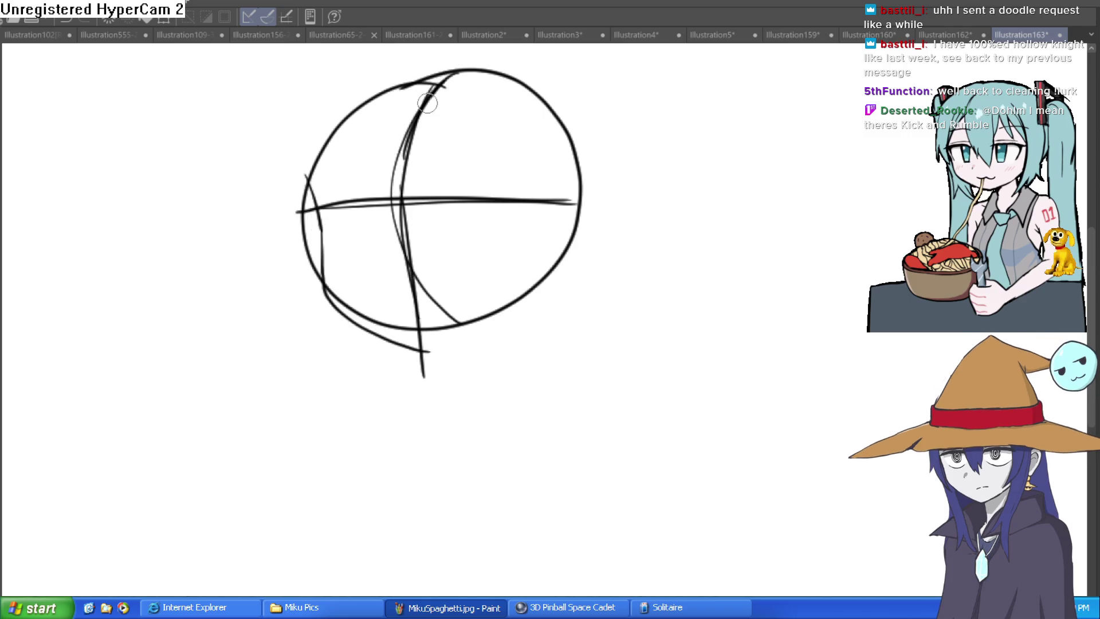
Reinforce the circle's upper-left arc and left edge with extra strokes.
mouse_move(332, 180)
mouse_down()
mouse_move(343, 244)
mouse_move(324, 258)
mouse_up()
drag(338, 217, 410, 150)
mouse_move(346, 193)
mouse_down()
mouse_move(321, 268)
mouse_move(392, 152)
mouse_move(493, 129)
mouse_move(582, 216)
mouse_move(583, 282)
mouse_up()
drag(324, 251, 341, 313)
key(Tab)
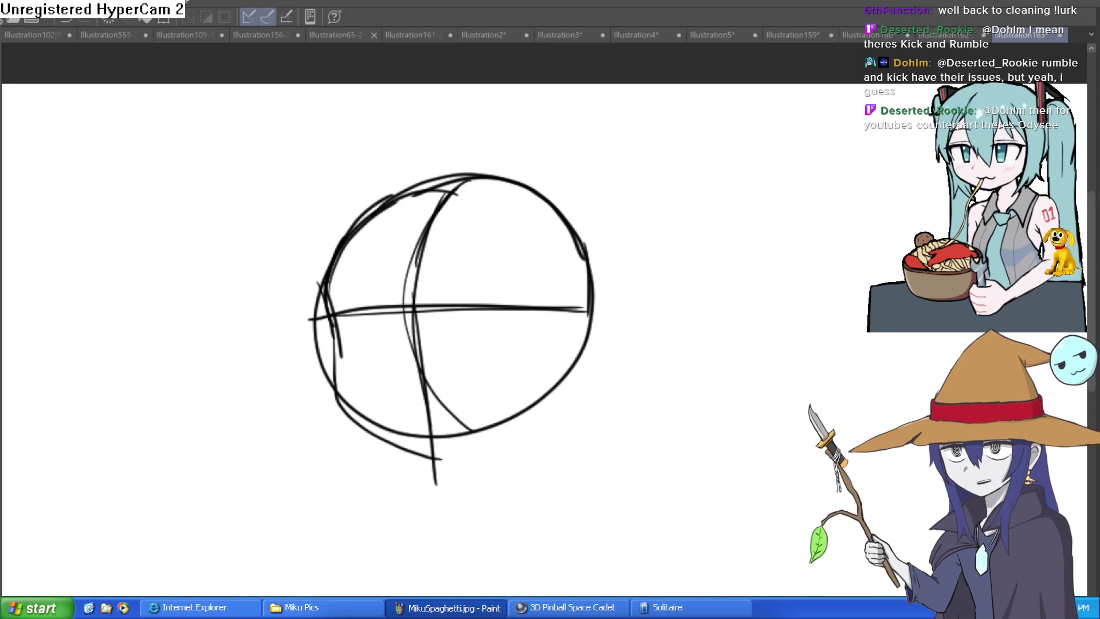
Draw the right cheek line sweeping down the circle's right edge toward the chin.
drag(592, 289, 578, 399)
key(ctrl+z)
mouse_move(592, 274)
mouse_down()
mouse_move(578, 401)
mouse_move(442, 471)
mouse_up()
key(ctrl+z)
key(ctrl+z)
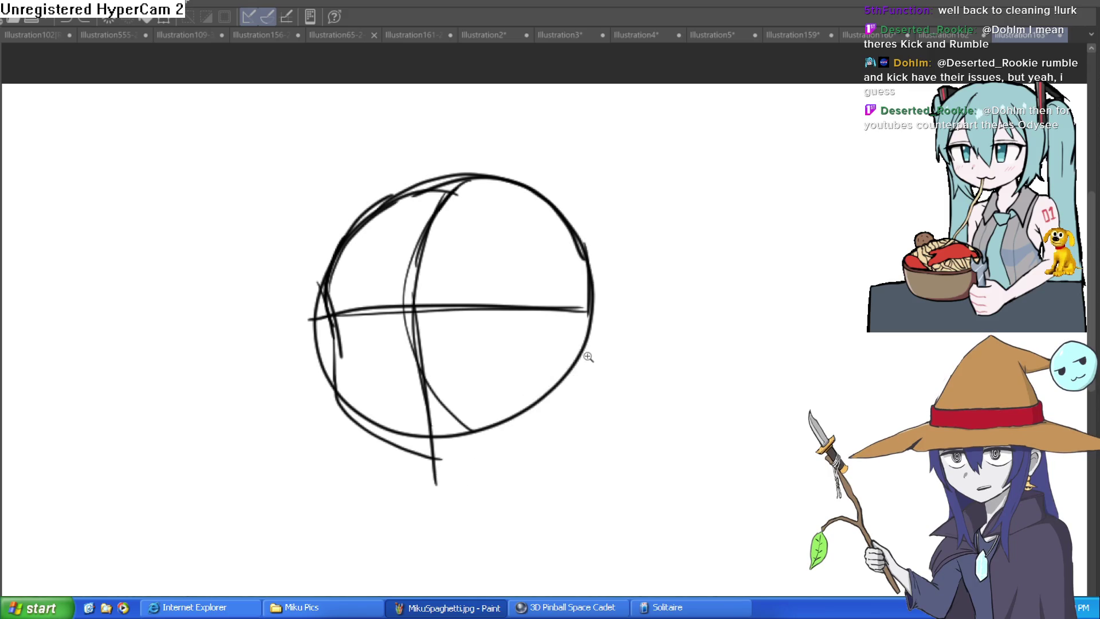
scroll(586, 358, up, 1)
mouse_move(590, 235)
mouse_down()
mouse_move(567, 406)
mouse_move(412, 495)
mouse_up()
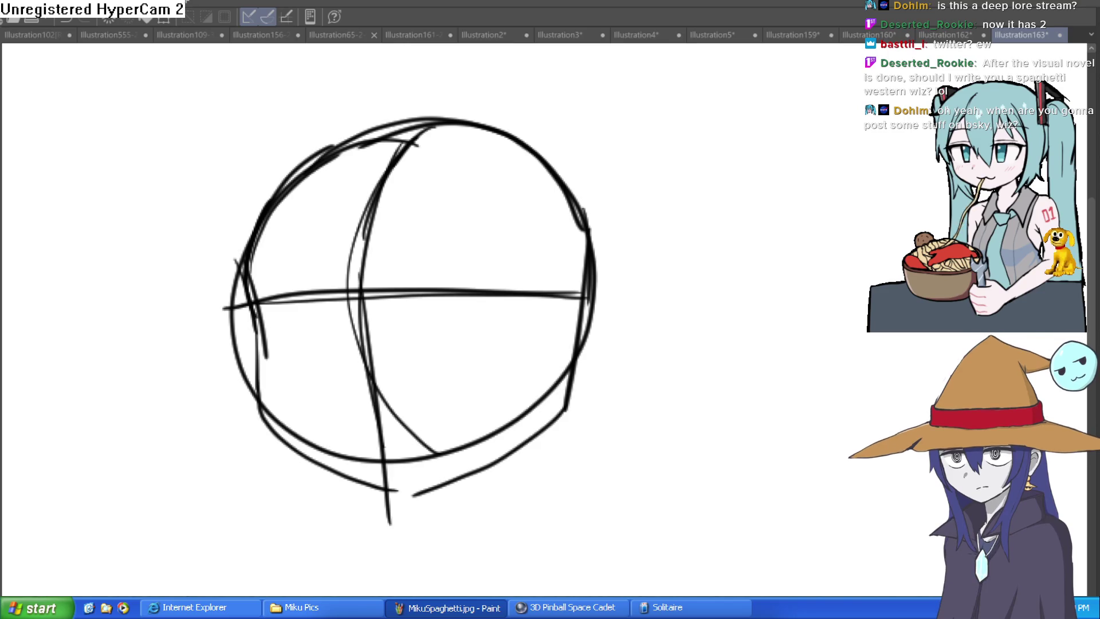
Draw the ear on the head's right side and trace the right side over the top.
drag(629, 312, 692, 255)
key(ctrl+z)
scroll(631, 269, down, 1)
mouse_move(593, 265)
mouse_down()
mouse_move(628, 250)
mouse_move(575, 366)
mouse_up()
mouse_move(601, 261)
mouse_down()
mouse_move(590, 180)
mouse_move(484, 113)
mouse_move(395, 103)
mouse_up()
Clean up the head's left outline and recentre and straighten the view.
mouse_move(240, 293)
mouse_down()
mouse_move(245, 176)
mouse_move(225, 270)
mouse_move(246, 340)
mouse_move(238, 376)
mouse_move(338, 471)
mouse_move(381, 484)
mouse_move(475, 478)
mouse_move(412, 483)
mouse_up()
drag(111, 139, 344, 450)
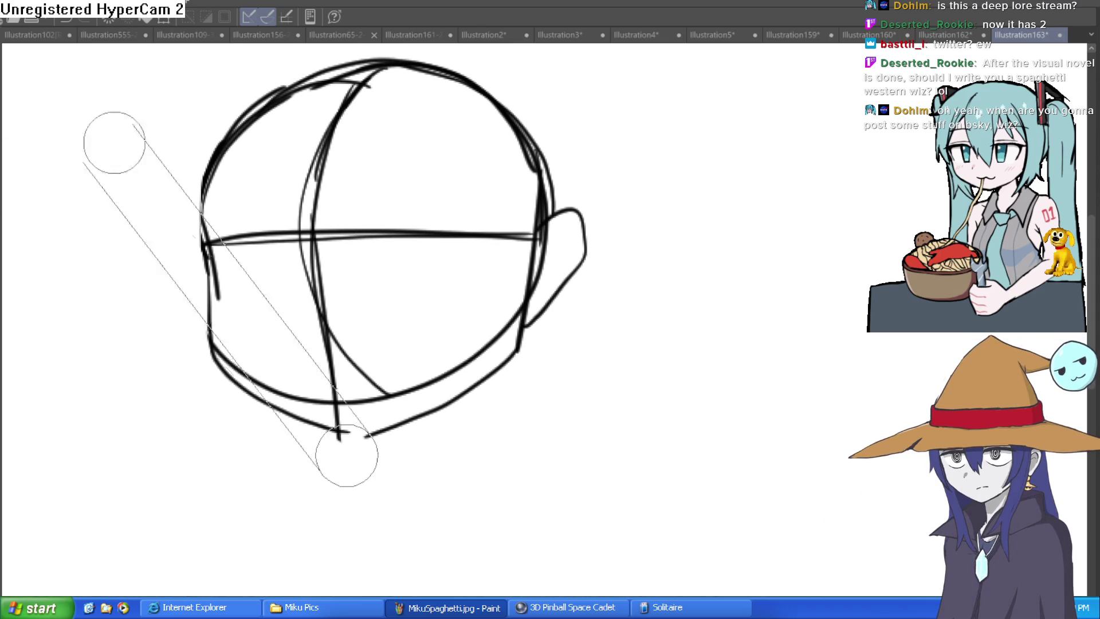
mouse_move(428, 239)
mouse_down()
mouse_move(459, 194)
mouse_move(491, 192)
mouse_up()
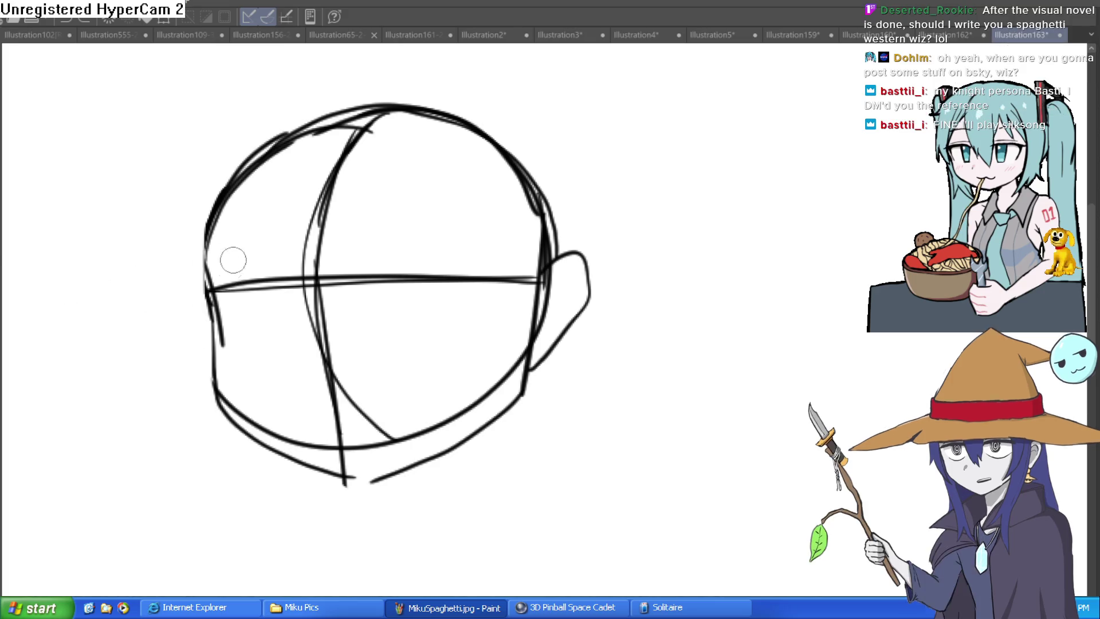
Retrace the head's left side, top and bottom, erasing the overlapping strokes.
mouse_move(206, 295)
mouse_down()
mouse_move(260, 150)
mouse_move(380, 112)
mouse_up()
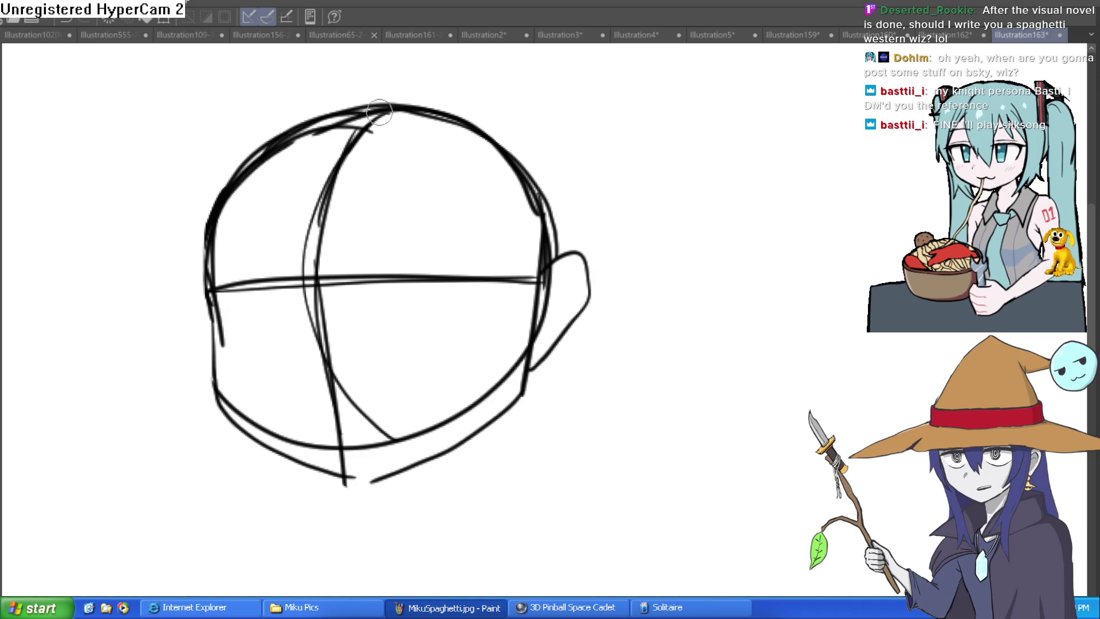
mouse_move(197, 235)
mouse_down()
mouse_move(230, 404)
mouse_move(344, 447)
mouse_up()
key(e)
mouse_move(197, 255)
mouse_down()
mouse_move(191, 233)
mouse_move(226, 152)
mouse_move(208, 381)
mouse_move(343, 479)
mouse_move(376, 474)
mouse_up()
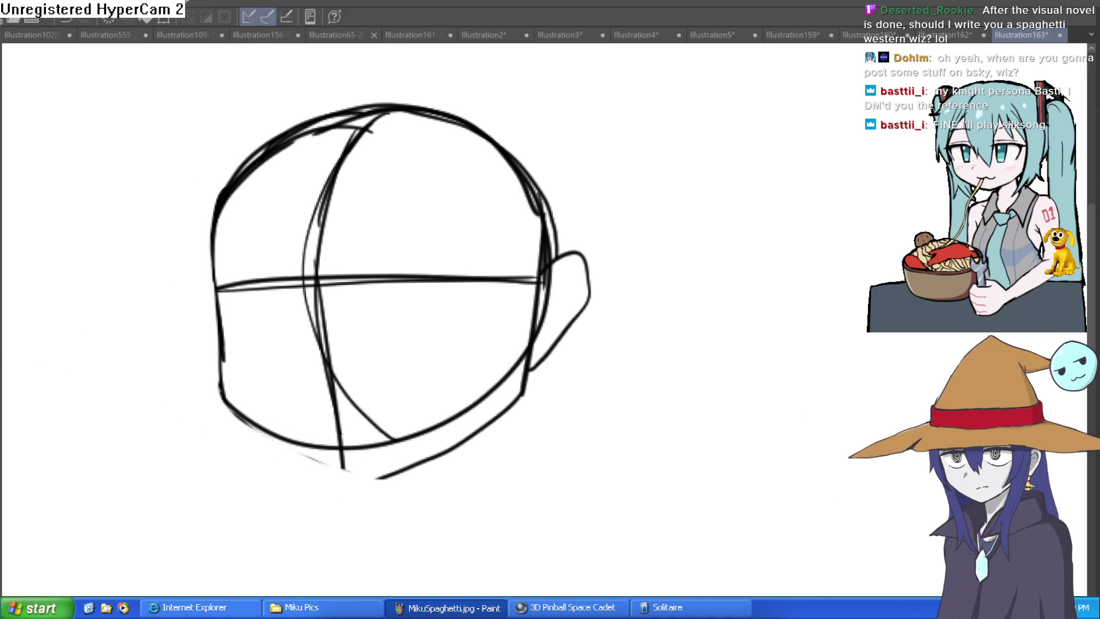
Redraw the lower-left jaw line and erase stray strokes at the lower right and below the ear.
mouse_move(219, 289)
mouse_down()
mouse_move(238, 422)
mouse_move(338, 467)
mouse_up()
key(ctrl+z)
mouse_move(219, 337)
mouse_down()
mouse_move(234, 394)
mouse_move(351, 470)
mouse_move(495, 404)
mouse_move(545, 359)
mouse_up()
mouse_move(545, 359)
mouse_down()
mouse_move(573, 332)
mouse_move(590, 242)
mouse_move(552, 277)
mouse_up()
drag(491, 394, 483, 405)
mouse_move(528, 298)
mouse_down()
mouse_move(528, 277)
mouse_move(524, 298)
mouse_up()
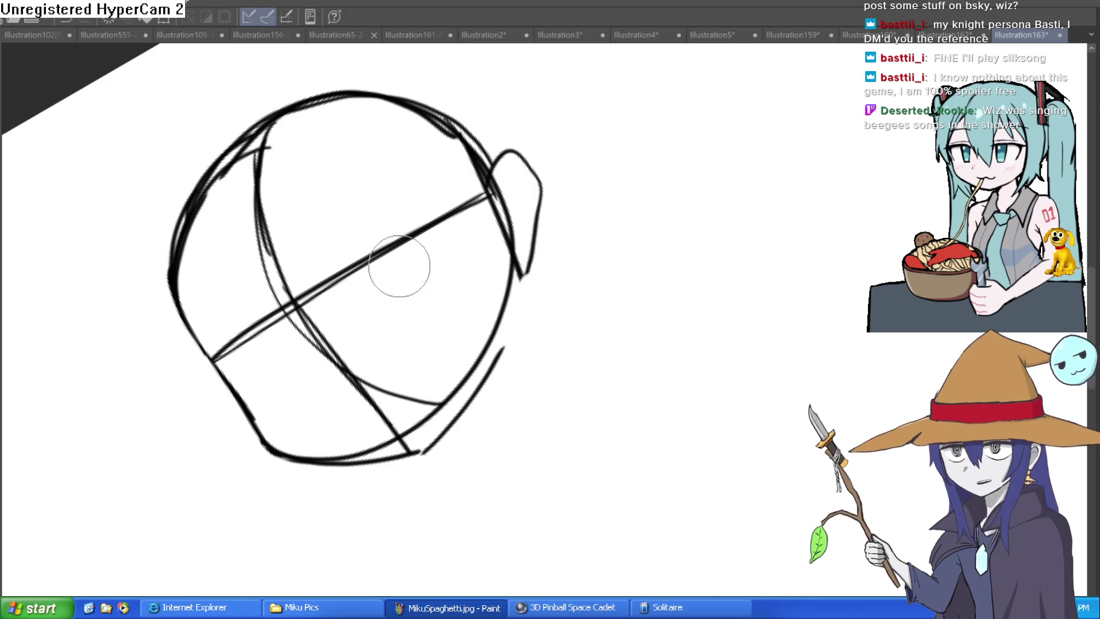
drag(233, 127, 617, 211)
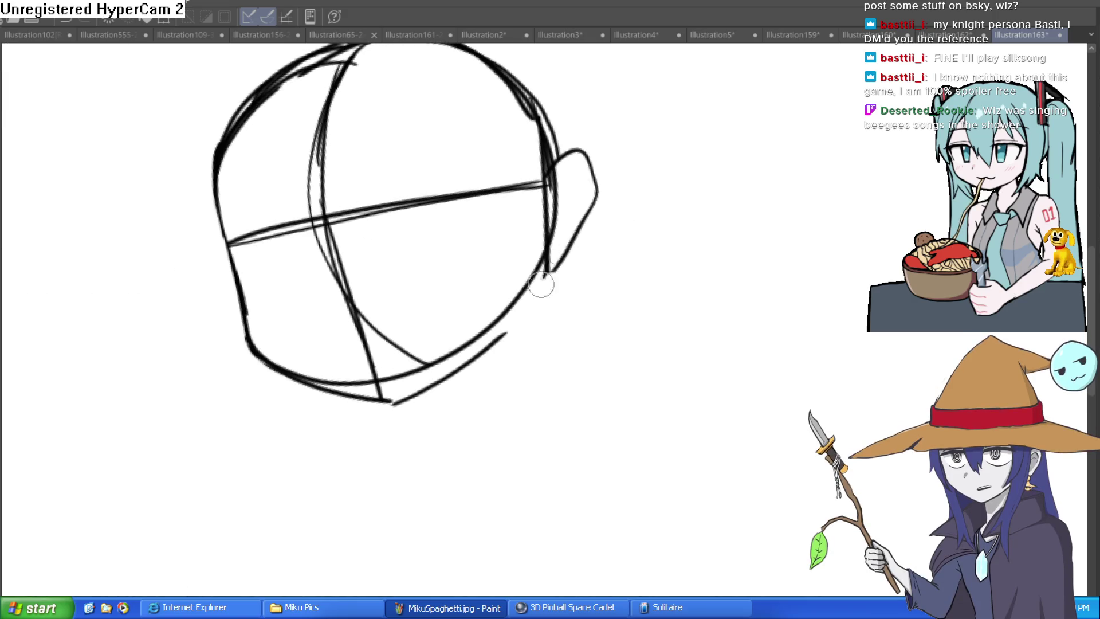
Draw the right jaw, lower jaw line, a lower-face centre line and a short neck line.
mouse_move(541, 272)
mouse_down()
mouse_move(504, 339)
mouse_move(401, 401)
mouse_up()
mouse_move(572, 278)
mouse_down()
mouse_move(623, 221)
mouse_move(644, 223)
mouse_move(653, 235)
mouse_move(624, 297)
mouse_up()
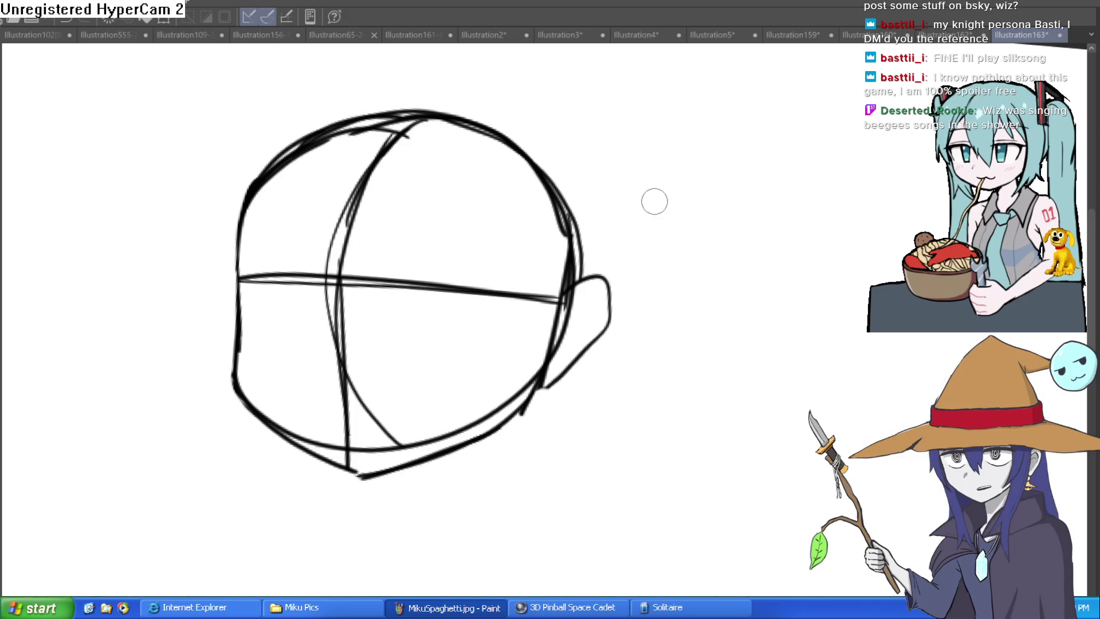
drag(353, 471, 361, 348)
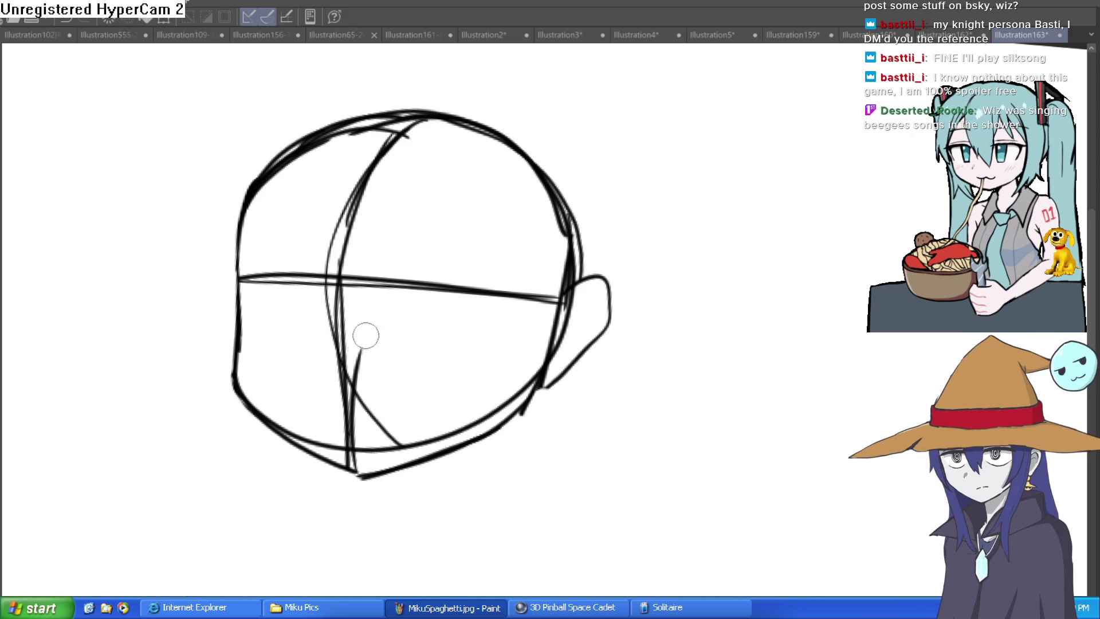
mouse_move(650, 220)
mouse_down()
mouse_move(636, 214)
mouse_move(644, 196)
mouse_up()
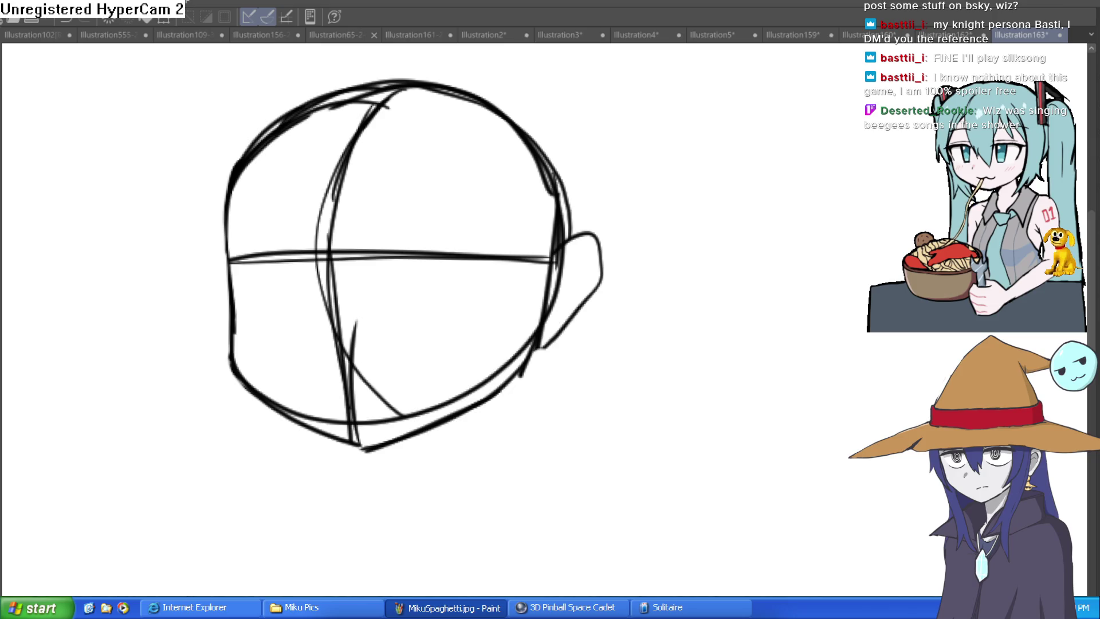
drag(496, 395, 487, 482)
Draw both neck lines, extend the right one toward the shoulder, then erase its outward hook.
drag(417, 437, 399, 500)
scroll(516, 343, down, 2)
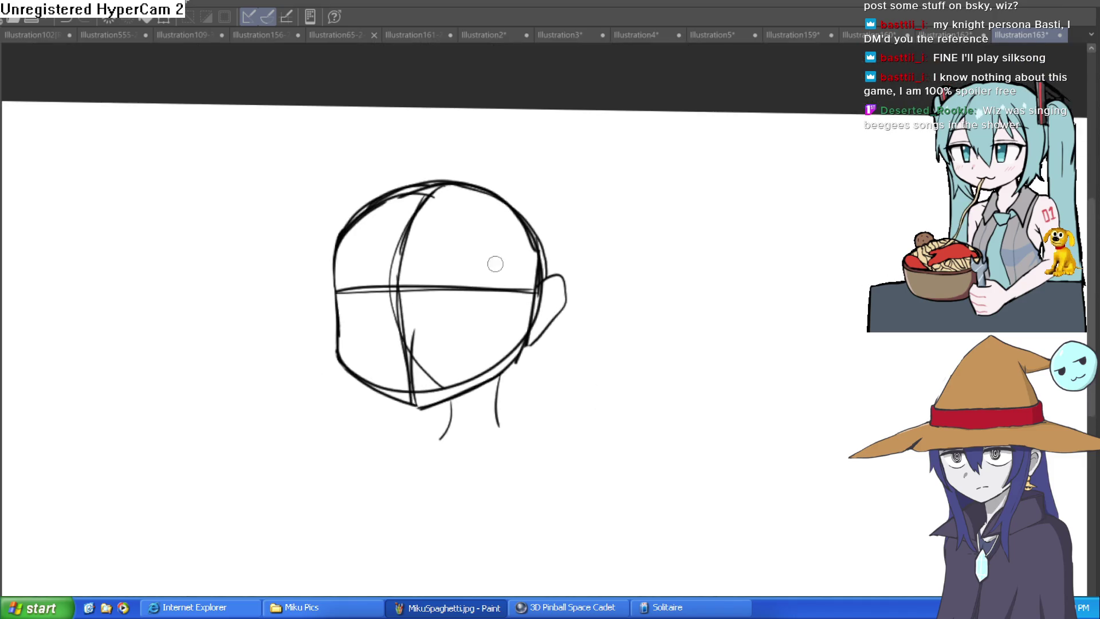
scroll(444, 459, down, 2)
drag(427, 451, 444, 446)
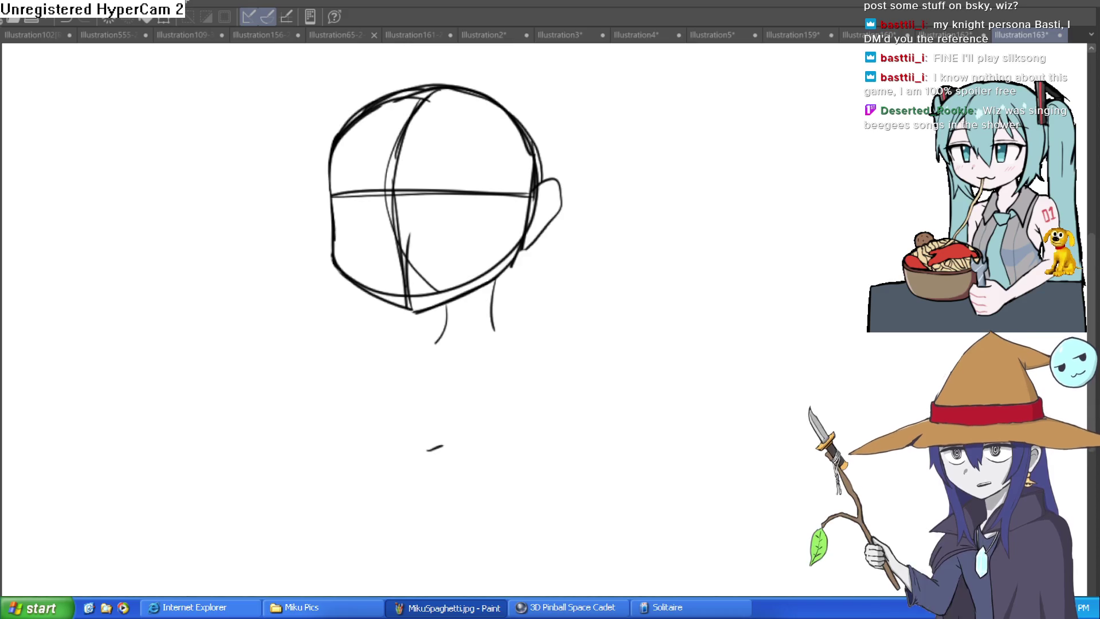
scroll(494, 329, down, 1)
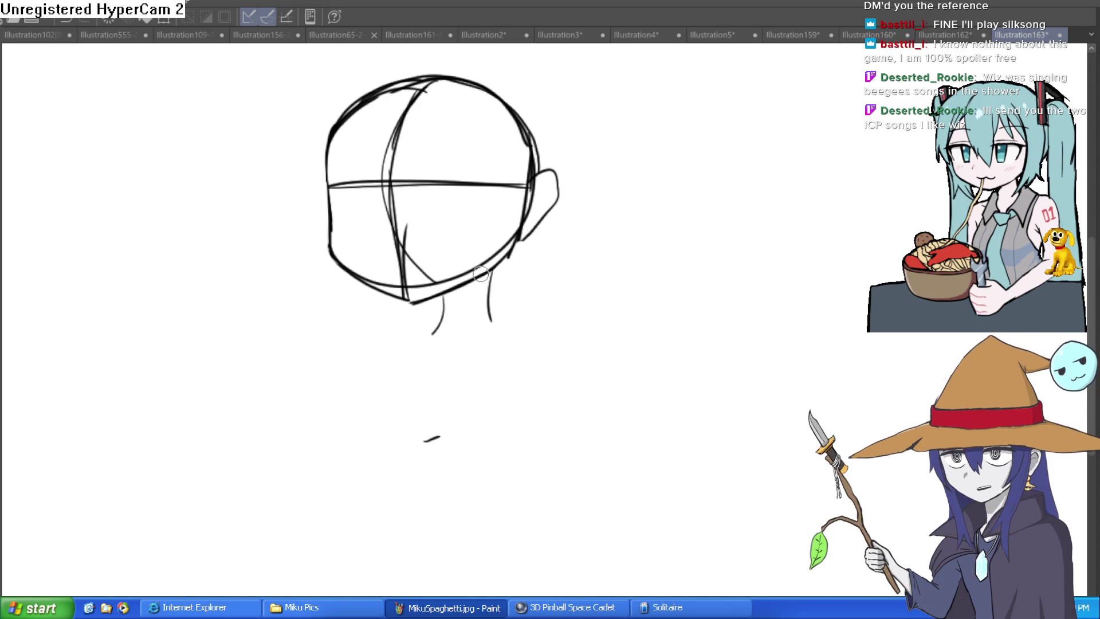
scroll(475, 314, up, 1)
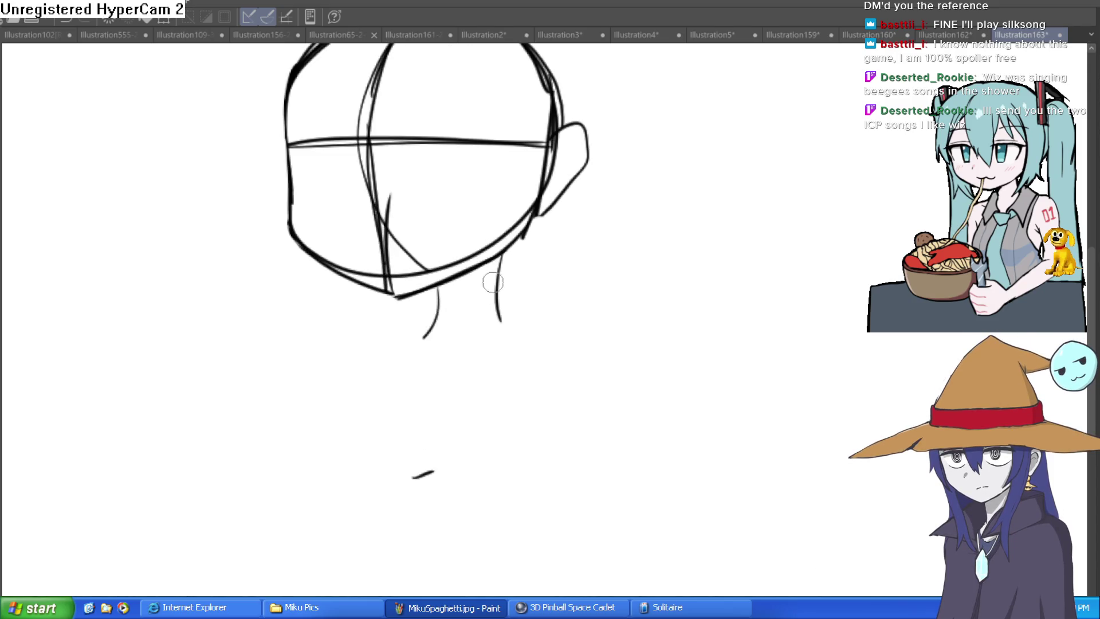
drag(498, 312, 553, 326)
drag(427, 290, 414, 340)
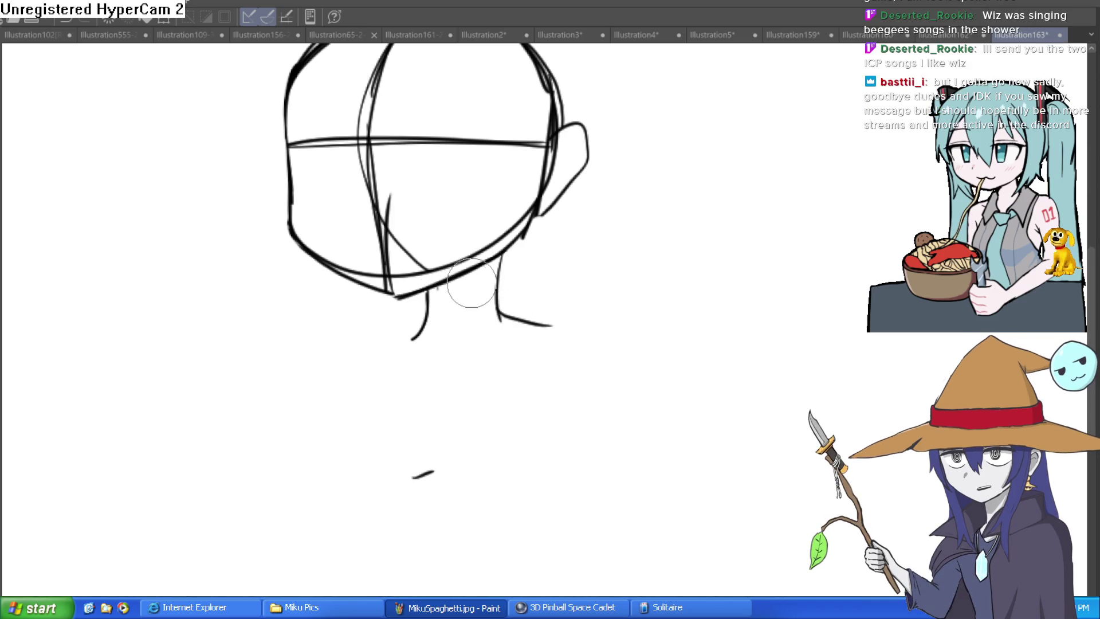
scroll(480, 283, down, 1)
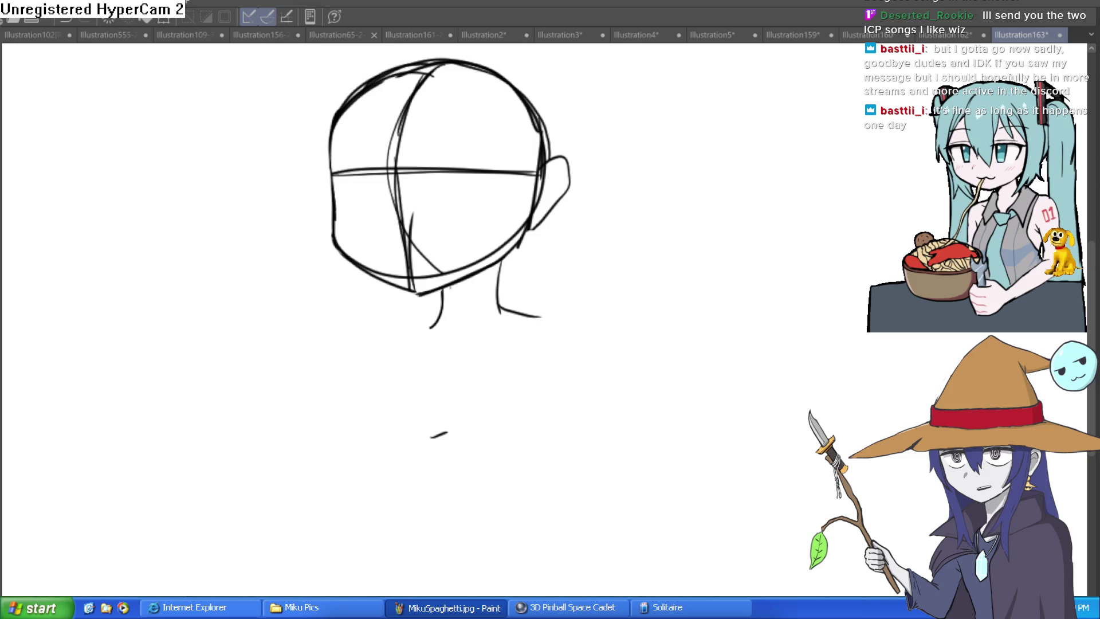
mouse_move(510, 314)
mouse_down()
mouse_move(533, 317)
mouse_move(504, 304)
mouse_up()
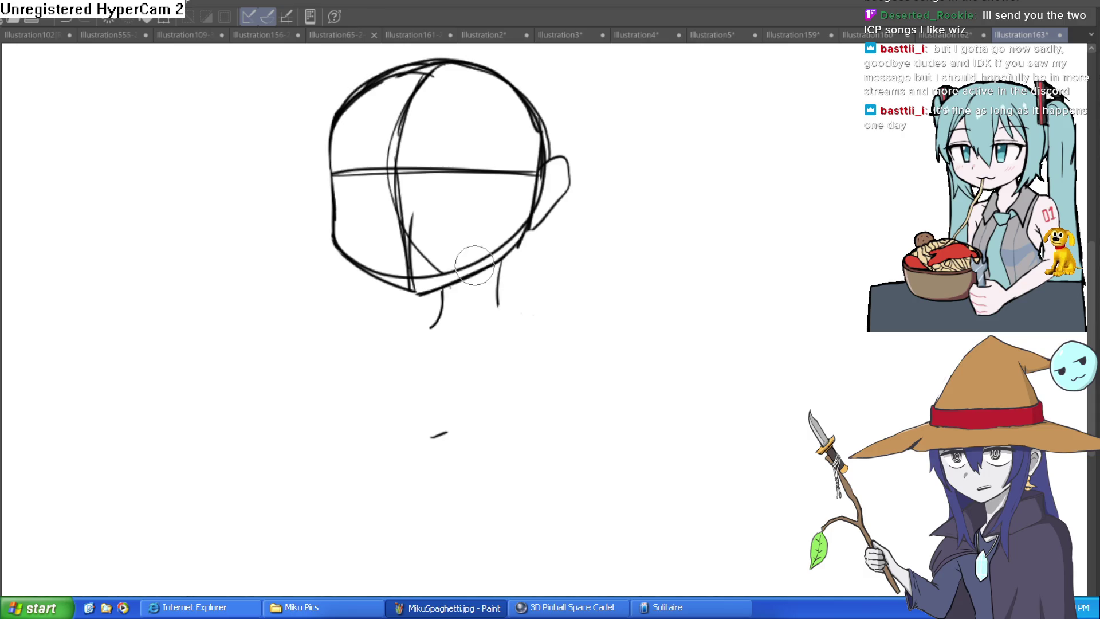
Curve the right neck line into the shoulder and draw the left shoulder sloping down.
drag(444, 253, 399, 235)
drag(451, 284, 510, 314)
mouse_move(395, 297)
mouse_down()
mouse_move(336, 309)
mouse_move(291, 378)
mouse_up()
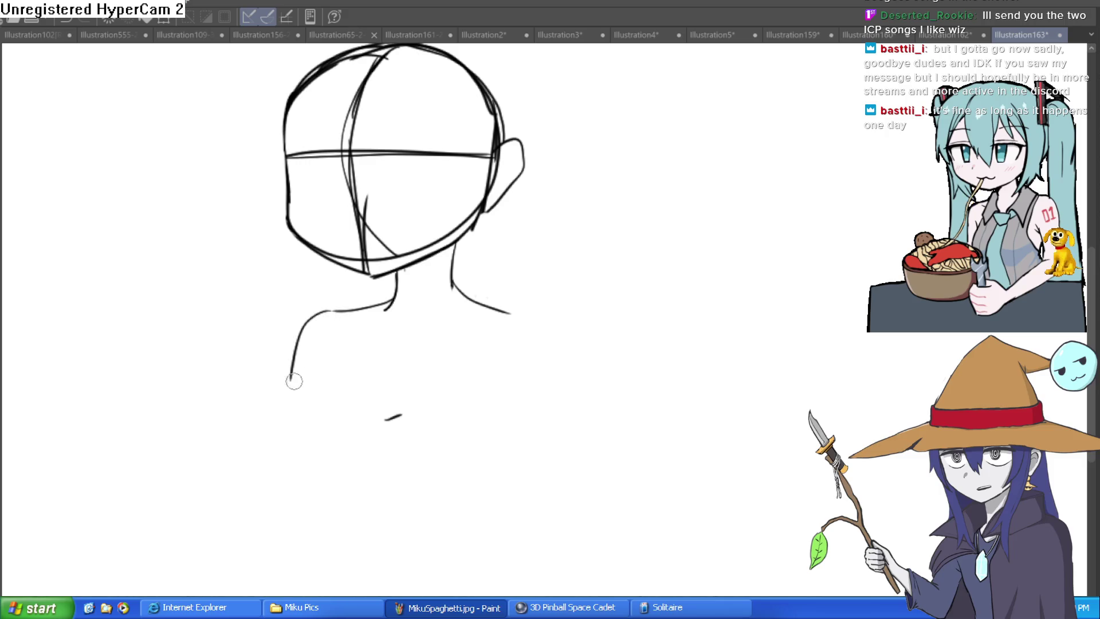
mouse_move(510, 314)
mouse_down()
mouse_move(535, 322)
mouse_move(545, 418)
mouse_up()
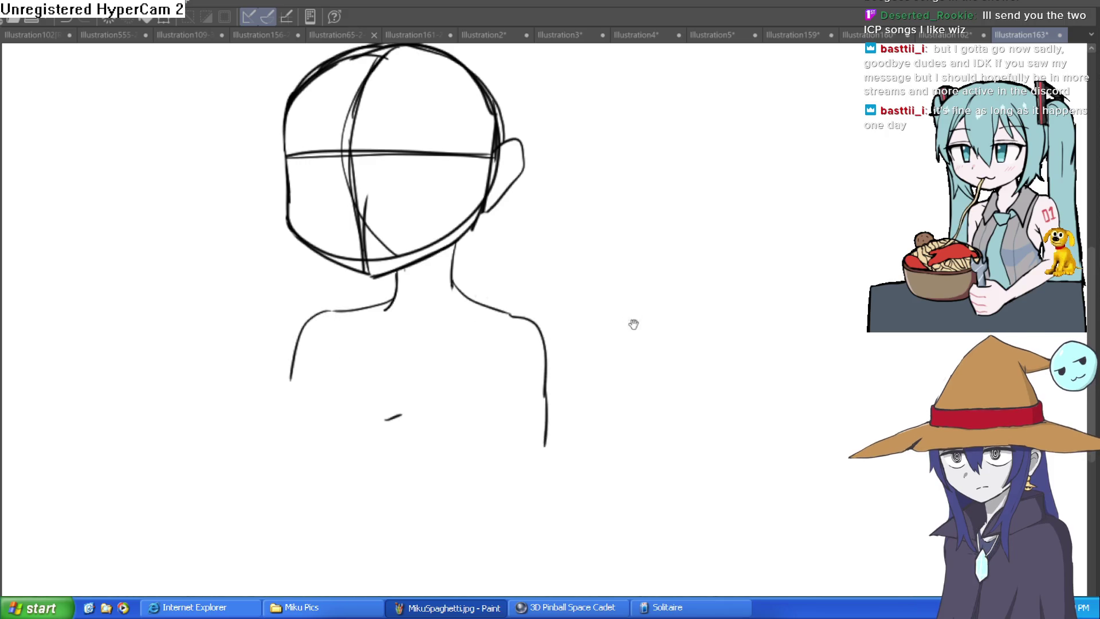
scroll(630, 321, up, 3)
scroll(401, 272, down, 5)
drag(394, 351, 418, 345)
Sketch the left chest and torso contours, two right-arm lines, and lasso the head for transforming.
drag(349, 258, 307, 323)
drag(310, 325, 333, 390)
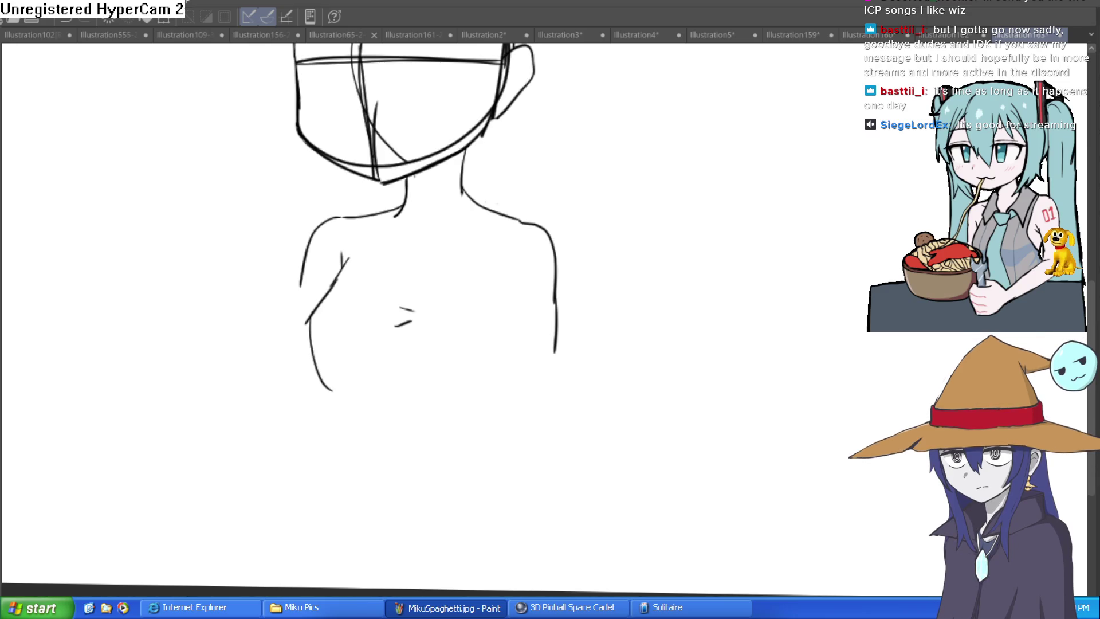
drag(492, 262, 523, 409)
drag(548, 244, 578, 411)
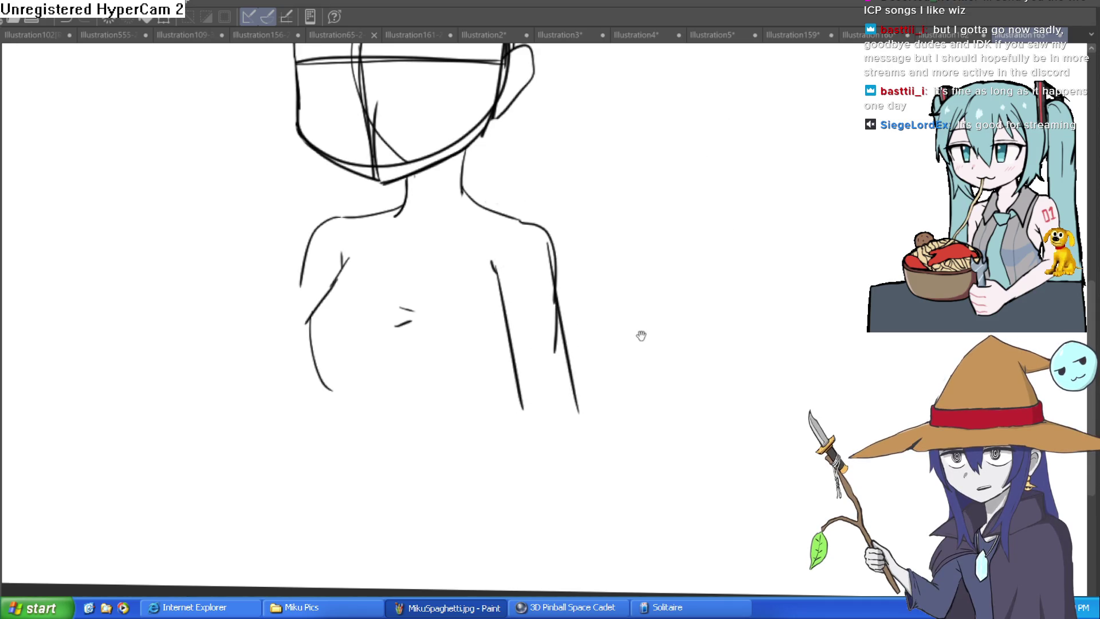
drag(642, 336, 658, 456)
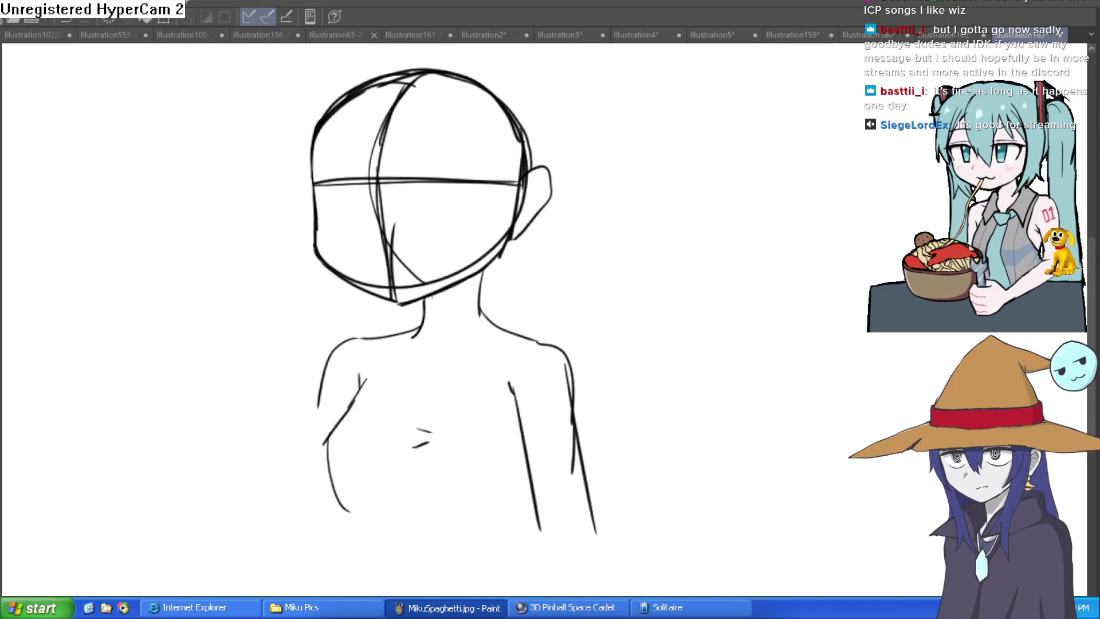
mouse_move(528, 83)
mouse_down()
mouse_move(386, 61)
mouse_move(297, 277)
mouse_move(411, 310)
mouse_move(525, 263)
mouse_move(530, 75)
mouse_up()
key(ctrl+t)
Rotate the selected head into its new tilt, confirm, and deselect.
drag(613, 91, 574, 145)
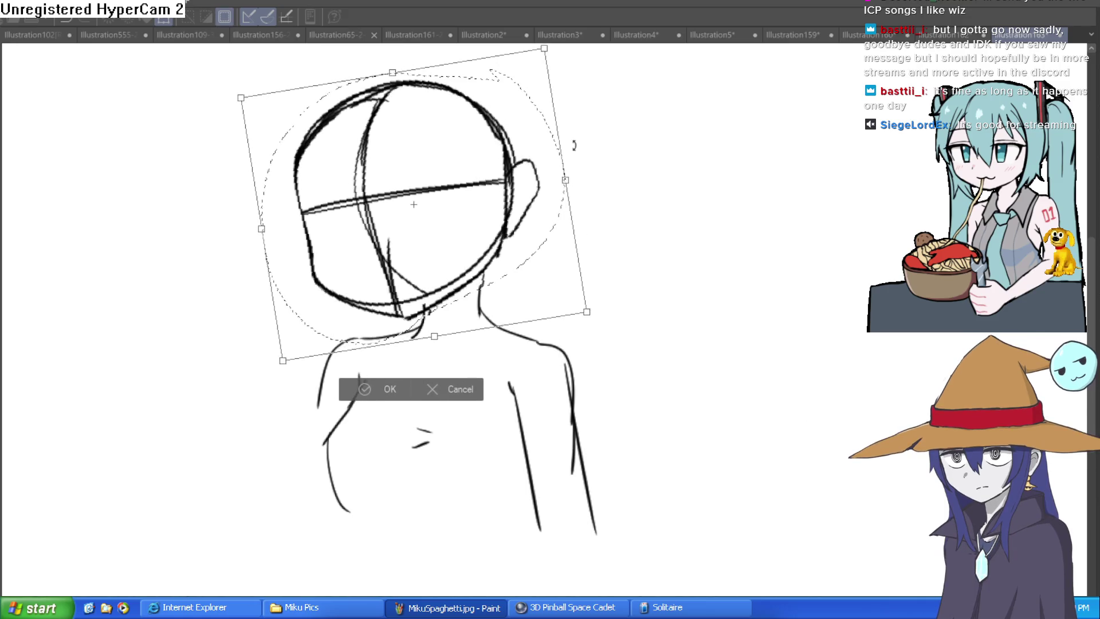
mouse_move(580, 189)
mouse_down()
mouse_move(584, 216)
mouse_move(541, 238)
mouse_up()
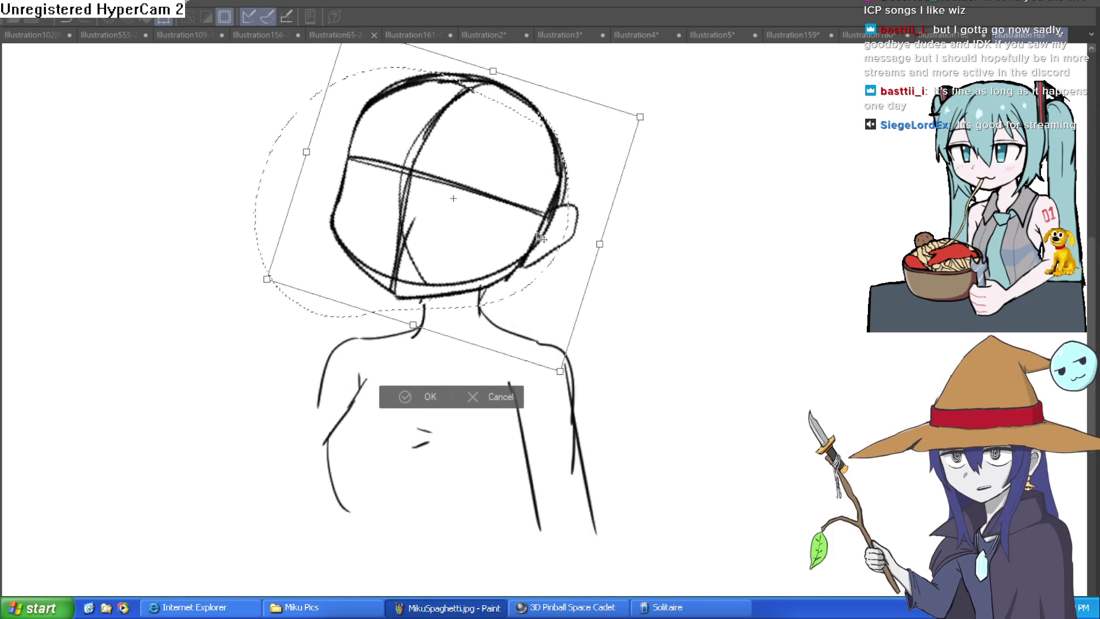
click(430, 395)
key(ctrl+d)
Redraw the left and right neck lines and erase the doubled left neck stroke.
scroll(444, 288, up, 3)
mouse_move(445, 288)
mouse_down()
mouse_move(373, 376)
mouse_move(441, 287)
mouse_up()
mouse_move(570, 265)
mouse_down()
mouse_move(559, 347)
mouse_move(560, 282)
mouse_move(536, 344)
mouse_move(516, 295)
mouse_up()
key(e)
mouse_move(438, 312)
mouse_down()
mouse_move(449, 351)
mouse_move(453, 326)
mouse_up()
scroll(619, 295, down, 4)
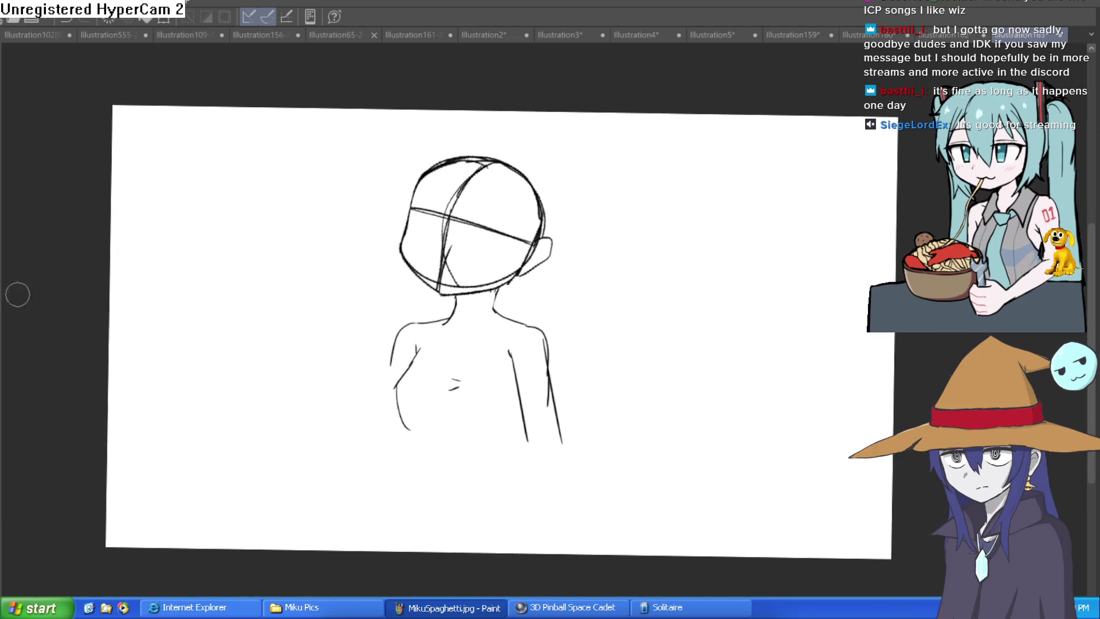
Extend both arm lines further down from the shoulders.
drag(597, 319, 543, 369)
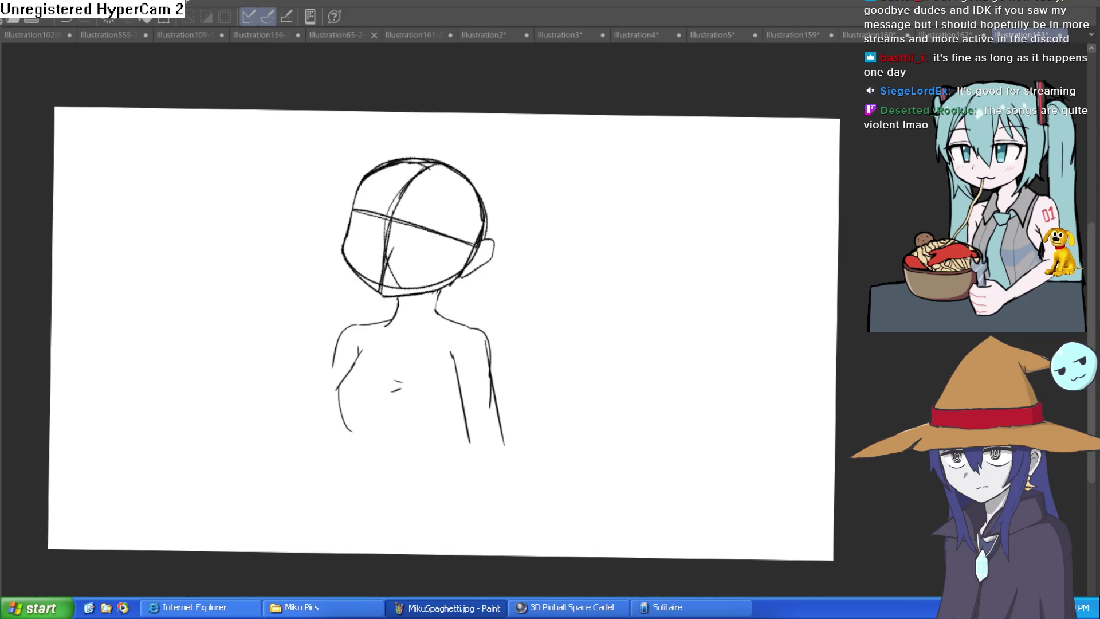
mouse_move(593, 355)
mouse_down()
mouse_move(585, 343)
mouse_move(679, 281)
mouse_up()
key(ctrl+z)
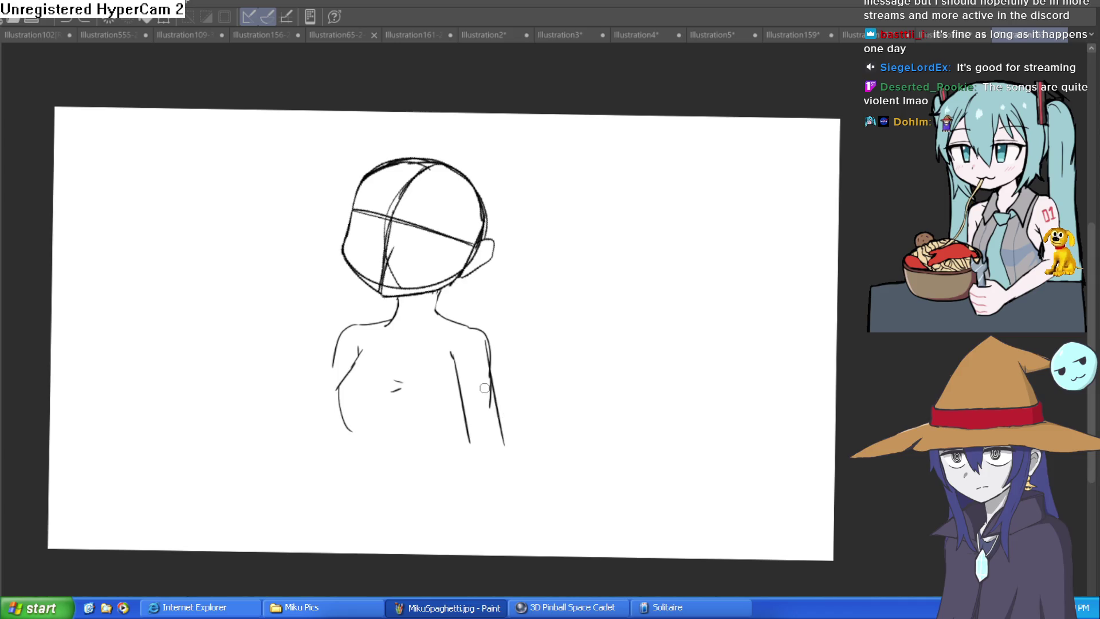
scroll(453, 357, up, 2)
drag(453, 356, 442, 344)
drag(447, 347, 476, 504)
drag(463, 453, 487, 596)
drag(523, 479, 547, 596)
mouse_move(578, 542)
mouse_down()
mouse_move(505, 422)
mouse_move(480, 547)
mouse_up()
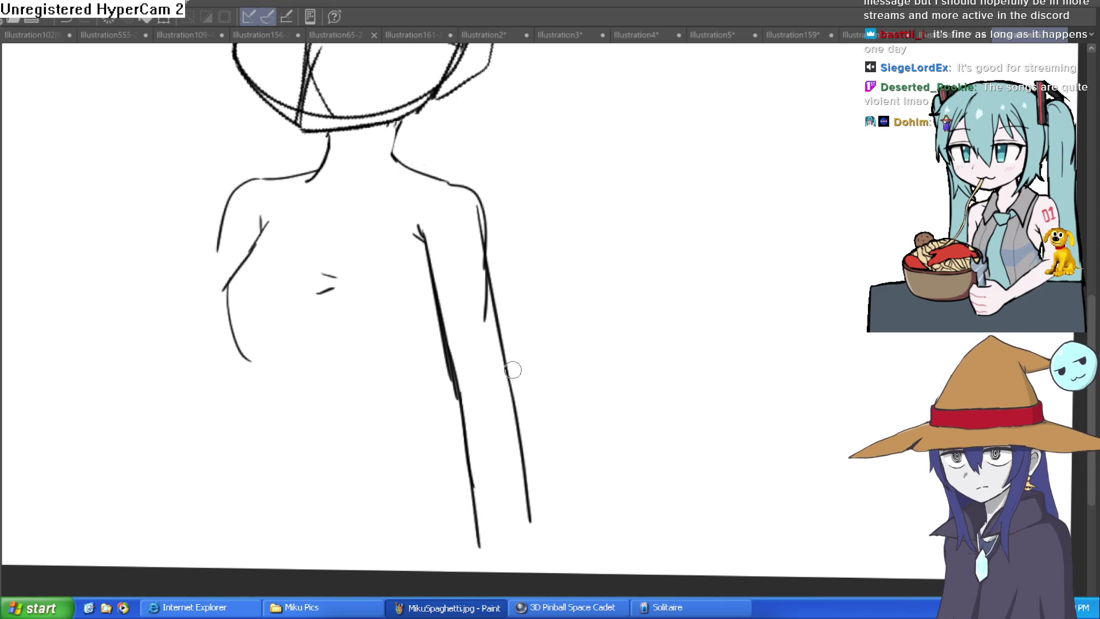
Add torso curves on both sides and a line from the neck down the left shoulder and side.
mouse_move(437, 308)
mouse_down()
mouse_move(424, 349)
mouse_move(459, 428)
mouse_up()
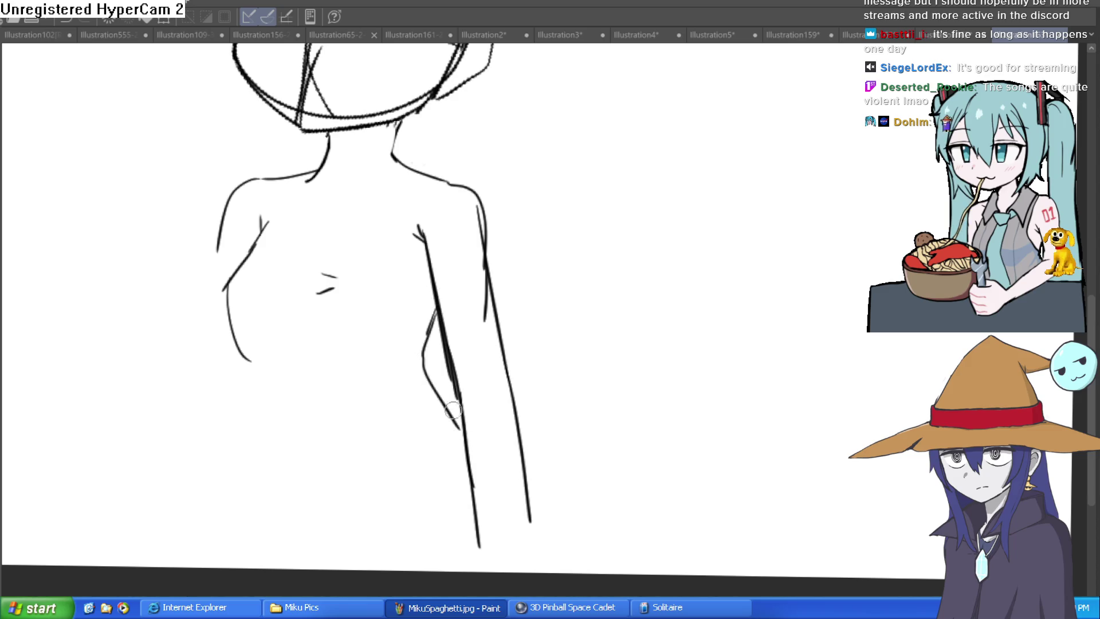
mouse_move(262, 231)
mouse_down()
mouse_move(235, 281)
mouse_move(251, 362)
mouse_move(293, 415)
mouse_move(293, 467)
mouse_up()
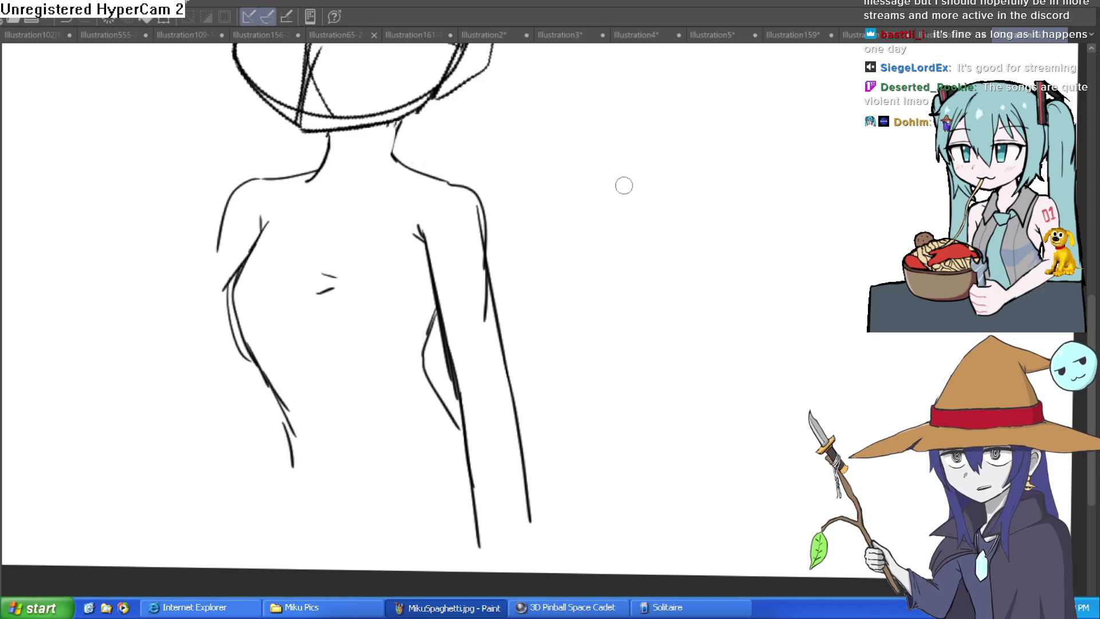
drag(439, 312, 419, 358)
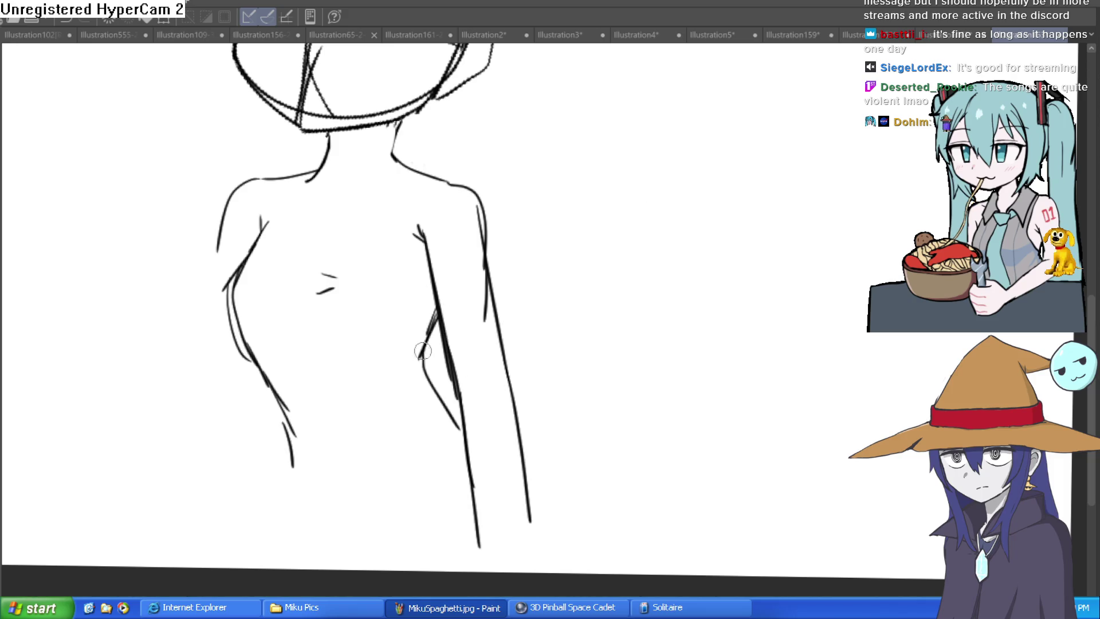
mouse_move(436, 304)
mouse_down()
mouse_move(420, 358)
mouse_move(458, 418)
mouse_up()
drag(441, 381, 461, 421)
scroll(535, 449, up, 3)
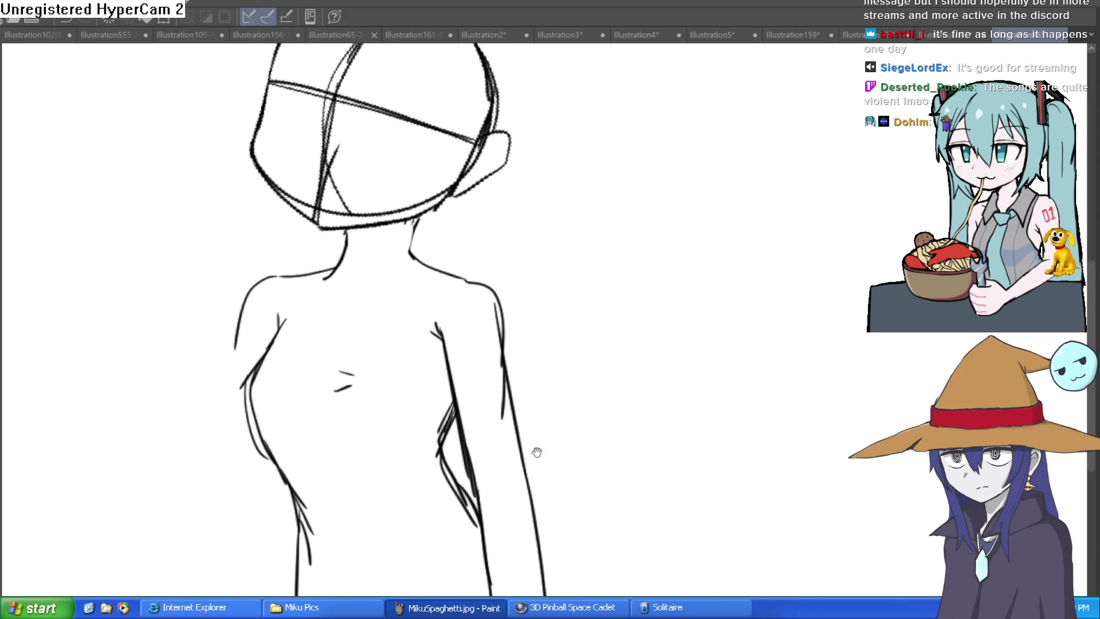
mouse_move(334, 270)
mouse_down()
mouse_move(256, 307)
mouse_move(254, 377)
mouse_up()
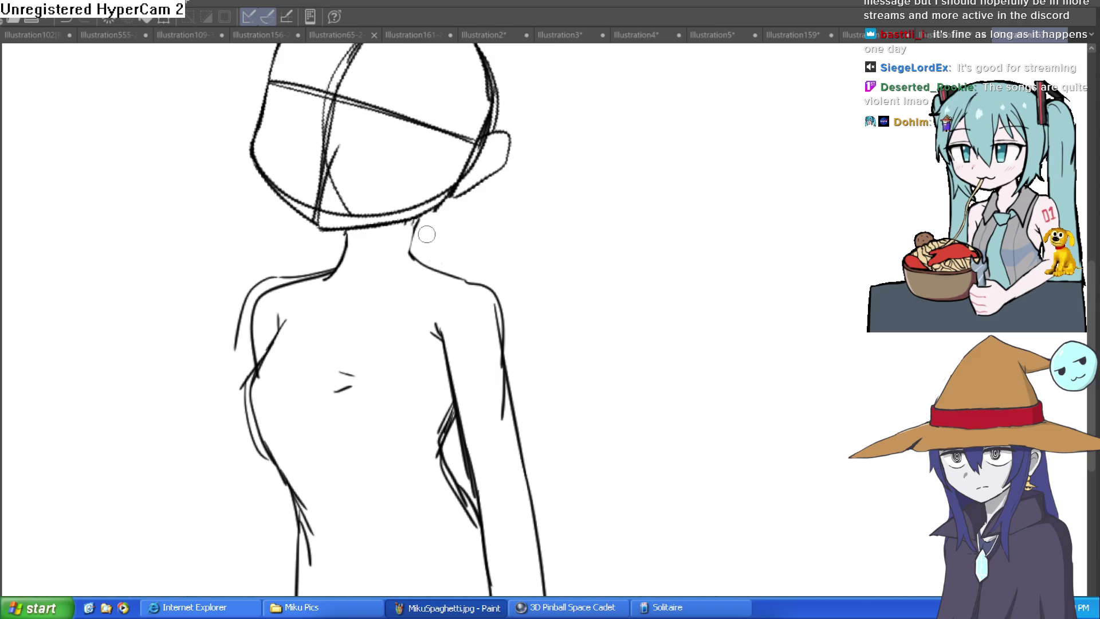
mouse_move(342, 253)
mouse_down()
mouse_move(278, 287)
mouse_move(247, 368)
mouse_up()
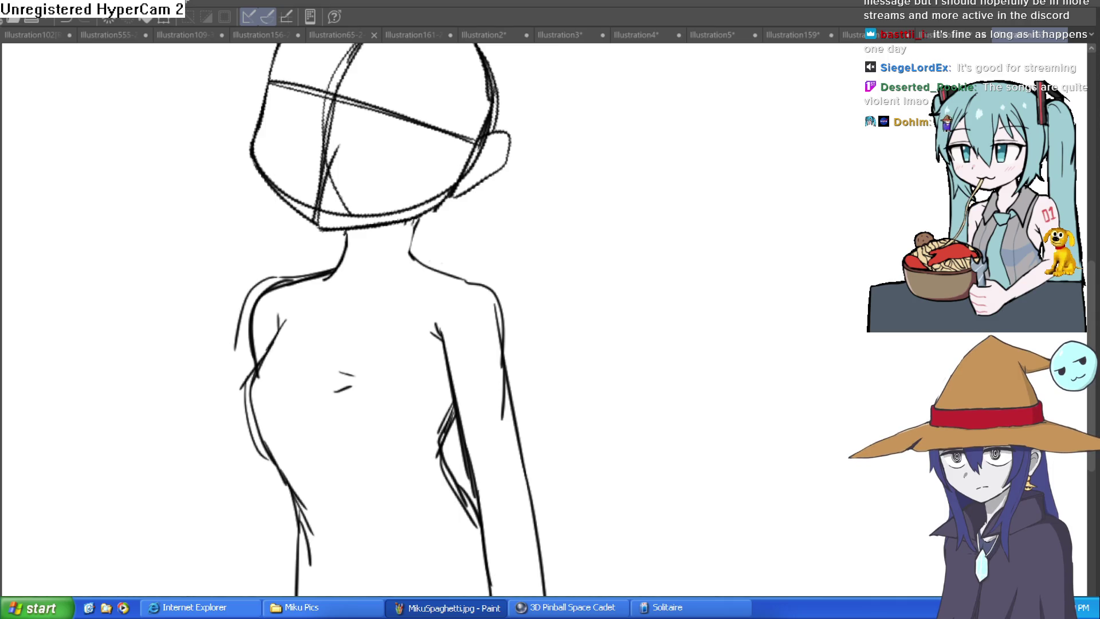
Redraw a smoother right neck-to-shoulder line and switch to a large eraser for the arm hatching.
drag(409, 259, 465, 286)
key(ctrl+z)
drag(410, 255, 487, 289)
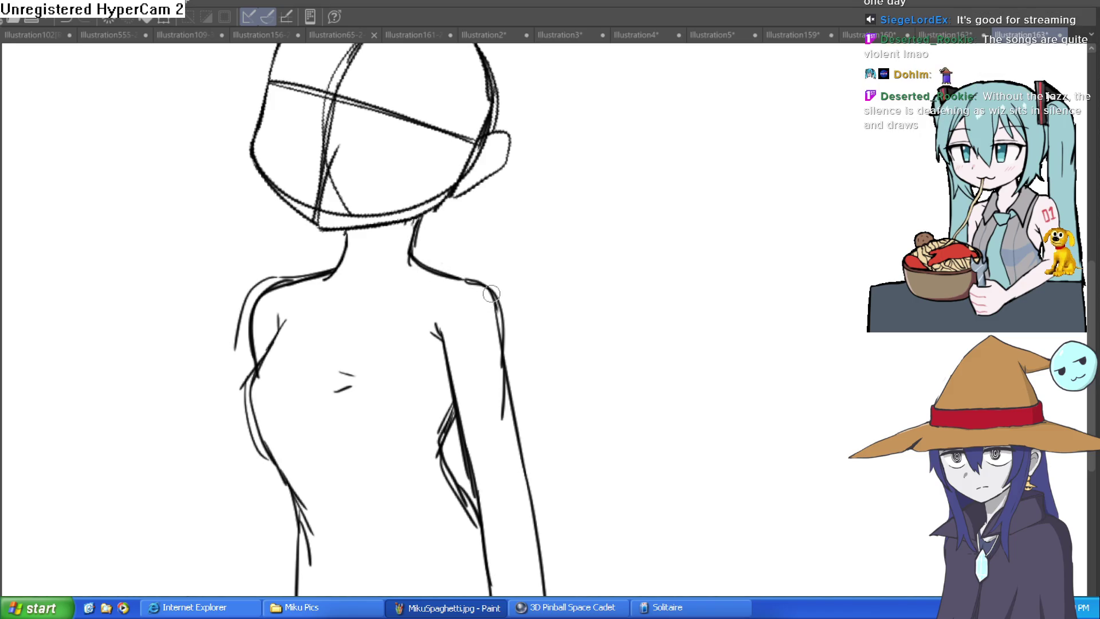
scroll(533, 322, down, 3)
mouse_move(453, 298)
mouse_down()
mouse_move(437, 348)
mouse_move(442, 319)
mouse_move(449, 401)
mouse_move(437, 356)
mouse_move(444, 318)
mouse_up()
key(e)
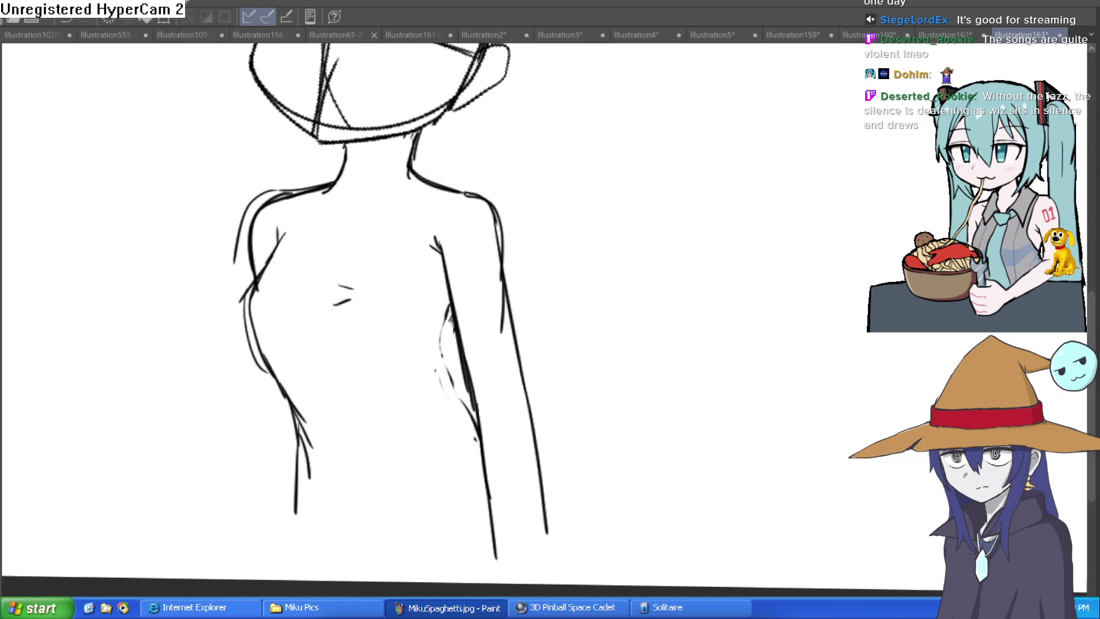
Draw a V-shaped chest line and erase the duplicate outer left shoulder contour.
drag(518, 327, 486, 288)
mouse_move(310, 331)
mouse_down()
mouse_move(346, 343)
mouse_move(390, 323)
mouse_up()
drag(495, 260, 508, 290)
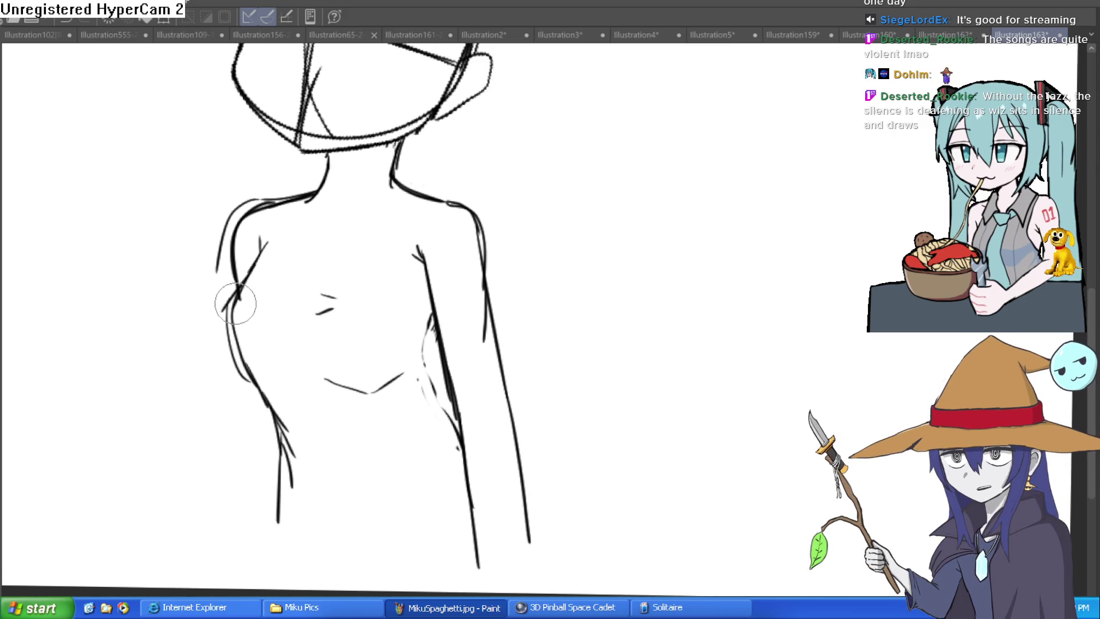
mouse_move(229, 294)
mouse_down()
mouse_move(216, 285)
mouse_move(216, 233)
mouse_move(245, 196)
mouse_move(309, 184)
mouse_up()
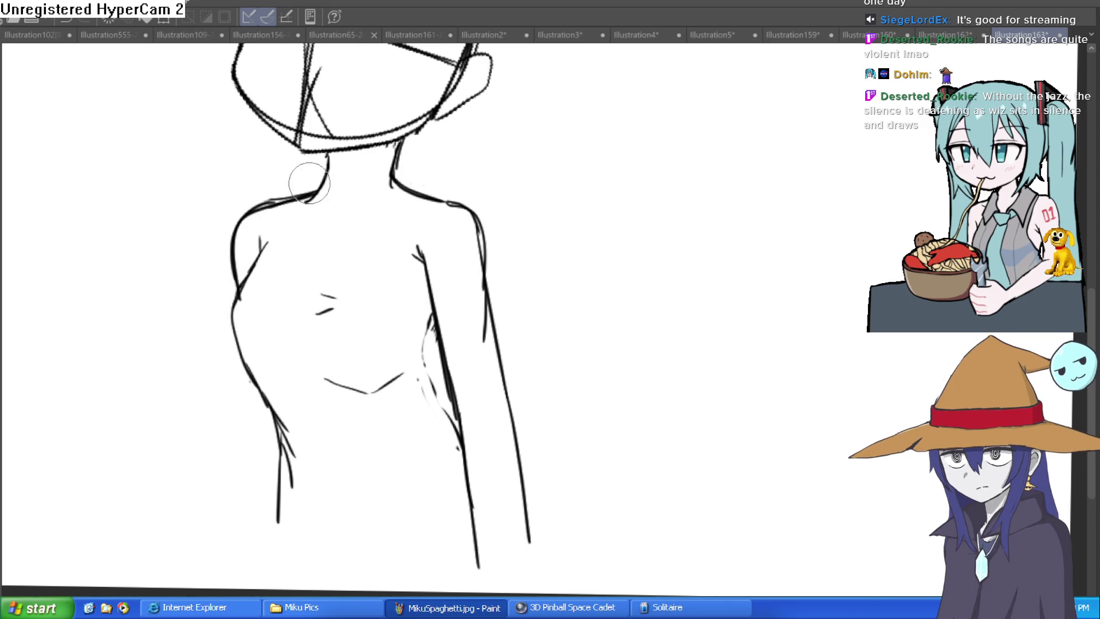
drag(489, 178, 491, 239)
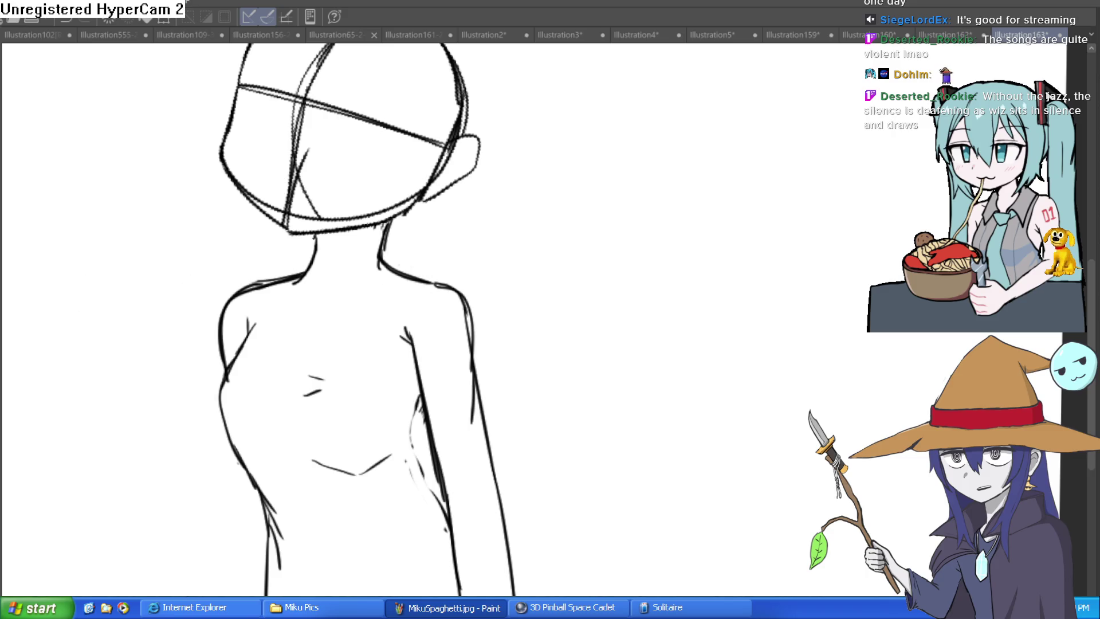
Fade the sketch layer to light blue and start inking the head's left outline.
scroll(631, 287, up, 1)
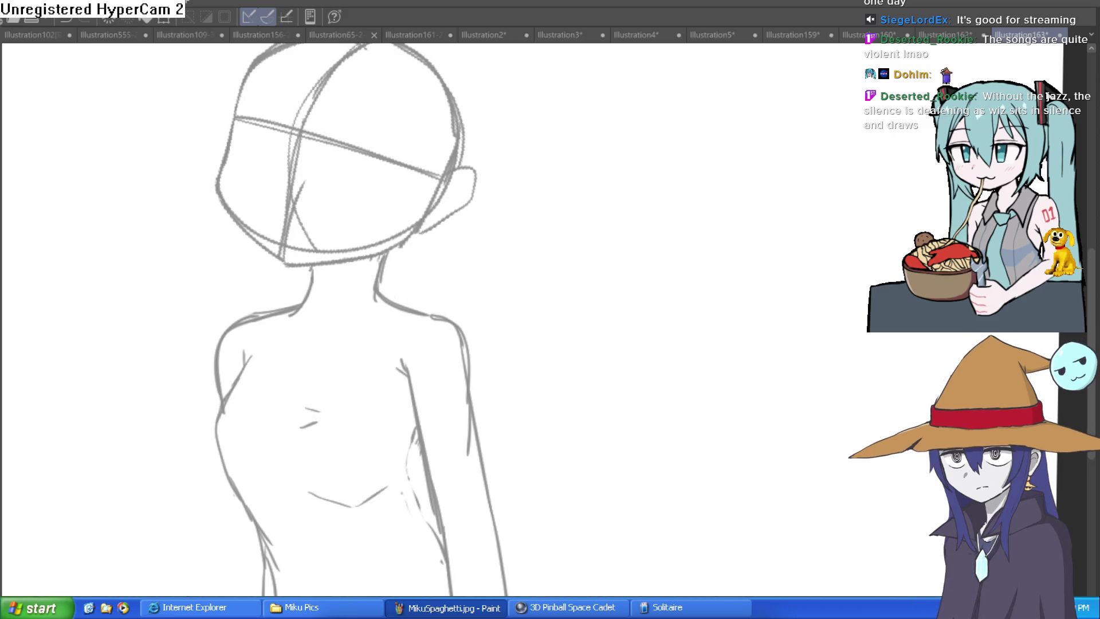
scroll(636, 297, up, 3)
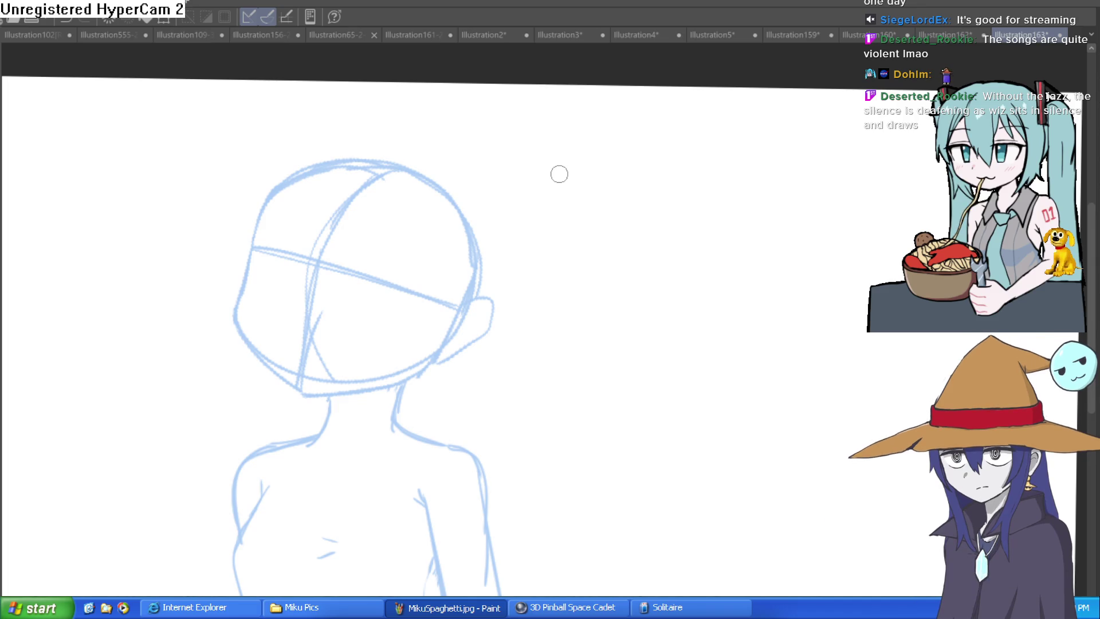
mouse_move(261, 215)
mouse_down()
mouse_move(239, 301)
mouse_move(287, 376)
mouse_move(298, 387)
mouse_move(393, 363)
mouse_up()
Ink the jaw line from the chin, redrawing it until it sits right.
key(ctrl+z)
drag(300, 386, 463, 357)
mouse_move(566, 302)
mouse_down()
mouse_move(560, 329)
mouse_move(556, 309)
mouse_up()
key(ctrl+z)
drag(295, 402, 435, 375)
key(ctrl+z)
mouse_move(295, 402)
mouse_down()
mouse_move(386, 388)
mouse_move(440, 362)
mouse_up()
Ink the right side of the face over the sketch, thickening it with a small hook.
drag(492, 328, 503, 334)
scroll(459, 248, down, 4)
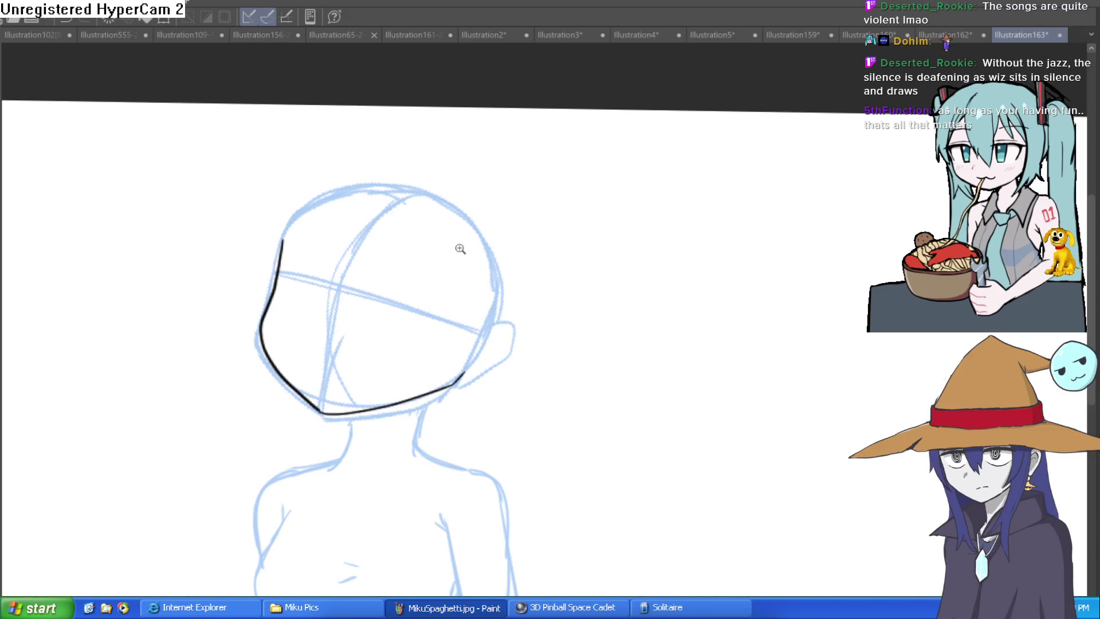
scroll(452, 247, up, 4)
mouse_move(703, 303)
mouse_down()
mouse_move(590, 231)
mouse_move(686, 277)
mouse_up()
scroll(651, 304, up, 5)
drag(465, 366, 617, 223)
mouse_move(507, 311)
mouse_down()
mouse_move(624, 221)
mouse_move(631, 251)
mouse_up()
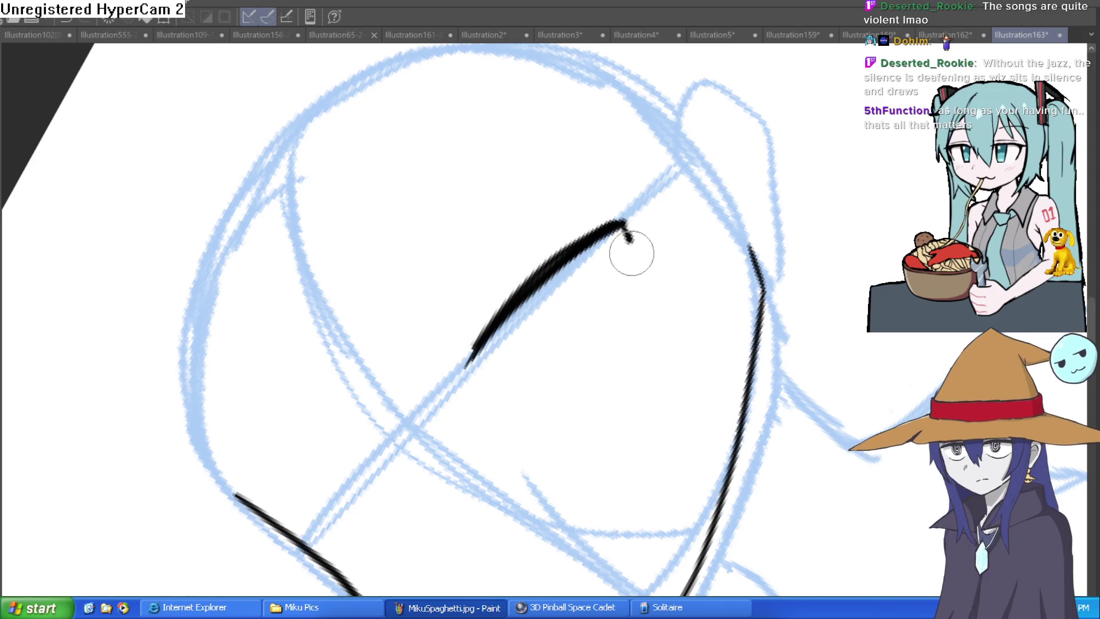
Add a pupil, hatch strokes under the eye, part of the left cheek and an eyelid hook.
drag(504, 366, 613, 264)
drag(519, 309, 524, 313)
mouse_move(519, 363)
mouse_down()
mouse_move(605, 279)
mouse_move(565, 348)
mouse_up()
mouse_move(314, 547)
mouse_down()
mouse_move(393, 447)
mouse_move(538, 499)
mouse_up()
mouse_move(736, 314)
mouse_down()
mouse_move(312, 294)
mouse_move(272, 307)
mouse_up()
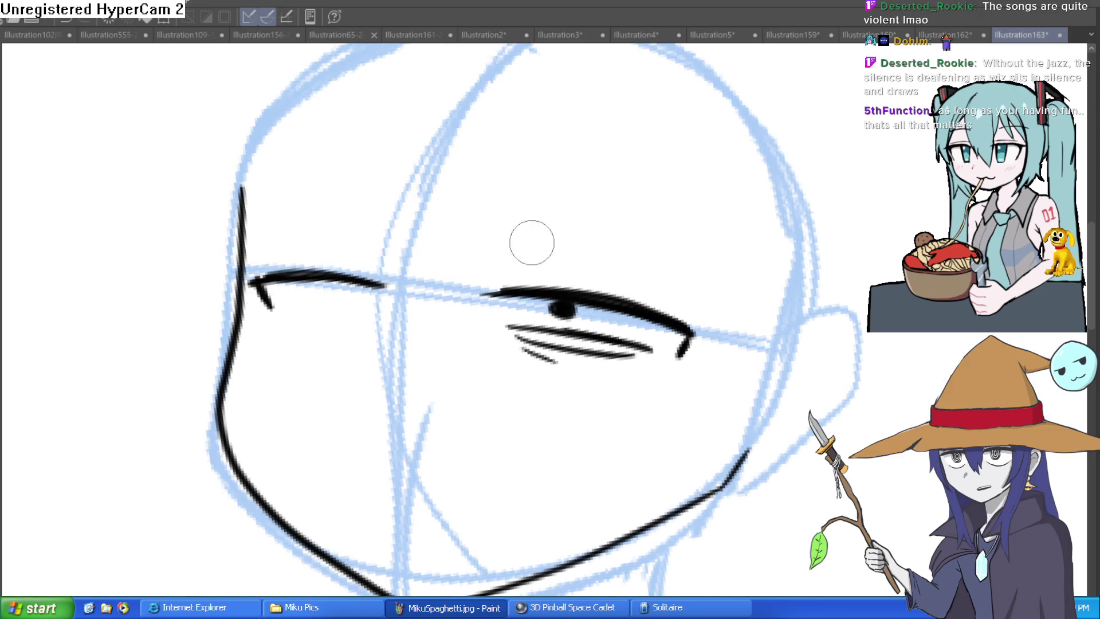
Dot the left eye's pupil, add lash strokes beside it and redraw the cheek edge.
click(334, 284)
mouse_move(559, 206)
mouse_down()
mouse_move(441, 317)
mouse_move(389, 179)
mouse_up()
mouse_move(427, 375)
mouse_down()
mouse_move(412, 452)
mouse_move(431, 430)
mouse_up()
mouse_move(591, 289)
mouse_down()
mouse_move(670, 475)
mouse_move(727, 358)
mouse_move(640, 160)
mouse_move(769, 332)
mouse_move(642, 314)
mouse_move(698, 308)
mouse_move(673, 310)
mouse_up()
mouse_move(233, 106)
mouse_down()
mouse_move(244, 287)
mouse_move(339, 437)
mouse_move(400, 481)
mouse_move(609, 445)
mouse_move(711, 382)
mouse_move(621, 449)
mouse_move(400, 510)
mouse_move(272, 417)
mouse_move(310, 481)
mouse_move(216, 312)
mouse_move(221, 190)
mouse_up()
Erase the old outer jaw line and temple stroke, then ink a new cheek-to-temple line.
key(e)
drag(343, 163, 361, 327)
drag(234, 287, 197, 210)
scroll(287, 277, up, 1)
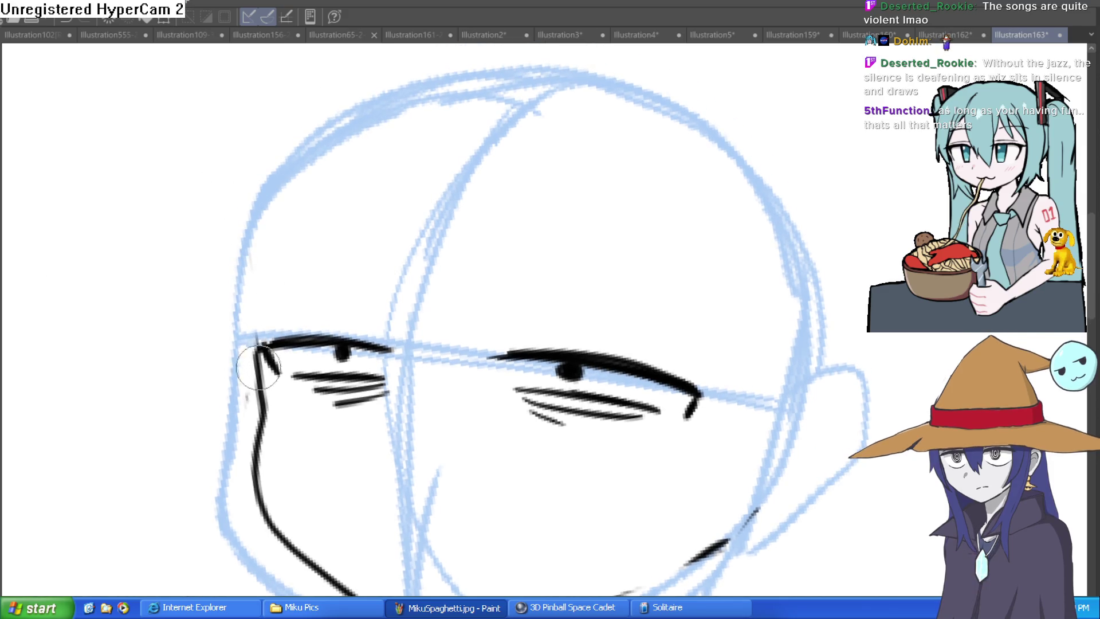
drag(257, 355, 305, 171)
scroll(456, 153, down, 2)
Ink the right eye's long eyelashes, lash tick, lower lash end and shadow hatching beneath it.
key(minus)
key(minus)
key(minus)
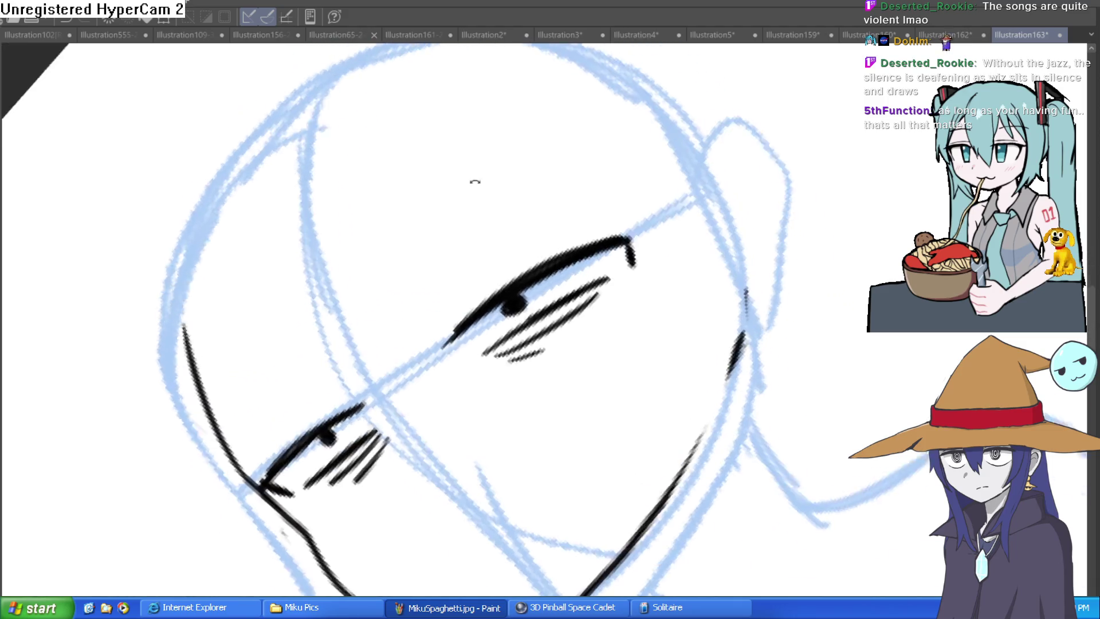
drag(549, 251, 575, 216)
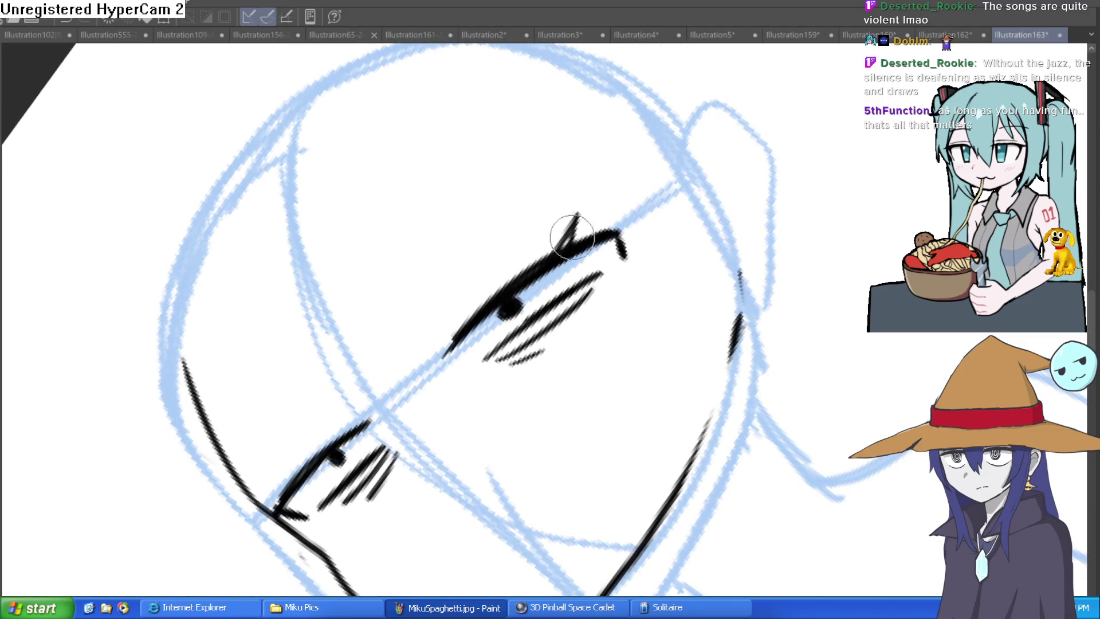
drag(517, 273, 523, 252)
drag(511, 363, 575, 322)
drag(618, 251, 627, 266)
drag(320, 512, 317, 523)
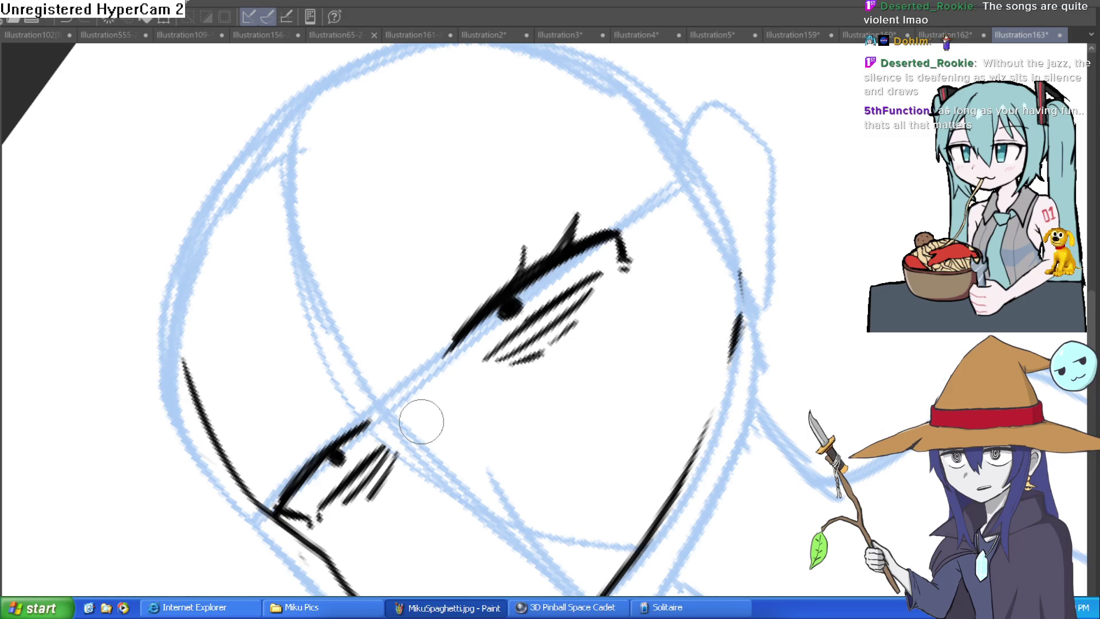
mouse_move(420, 422)
mouse_down()
mouse_move(596, 241)
mouse_move(543, 183)
mouse_up()
drag(541, 134, 552, 178)
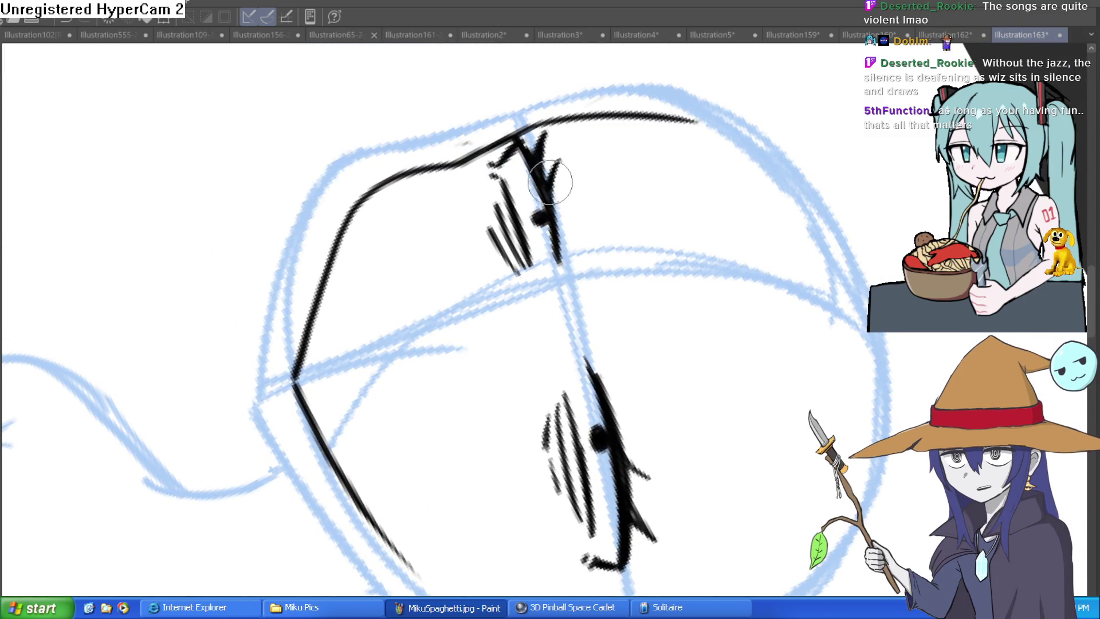
Ink a small pouting mouth below the nose.
key(ctrl+0)
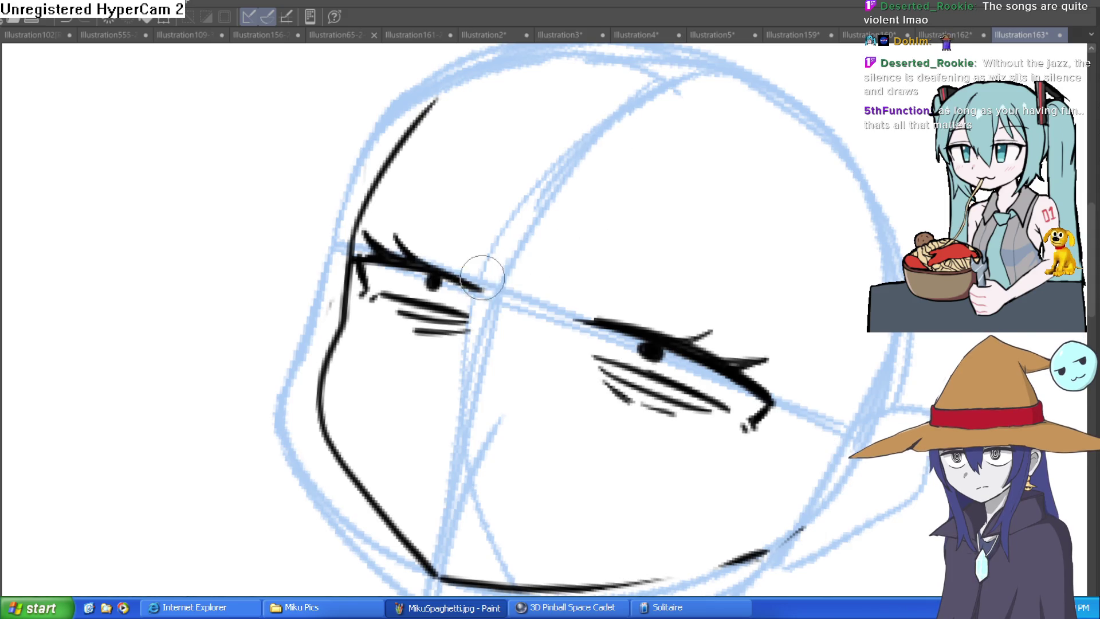
scroll(585, 212, down, 2)
mouse_move(584, 211)
mouse_down()
mouse_move(549, 197)
mouse_move(491, 369)
mouse_up()
scroll(492, 369, up, 2)
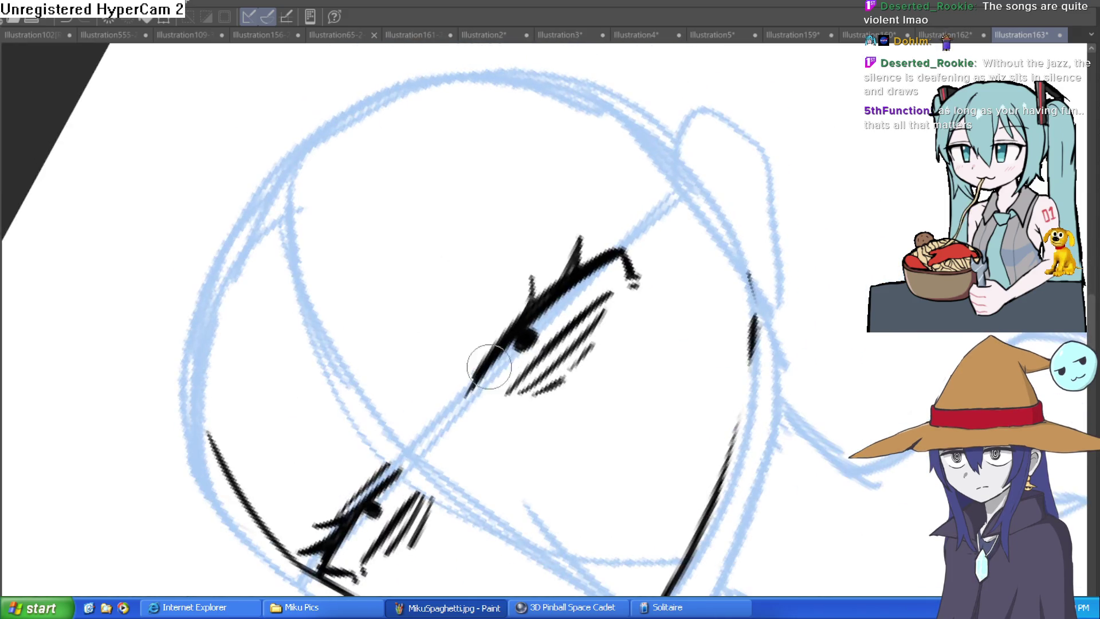
drag(536, 292, 449, 375)
mouse_move(395, 401)
mouse_down()
mouse_move(458, 410)
mouse_move(442, 361)
mouse_up()
key(ctrl+z)
key(ctrl+z)
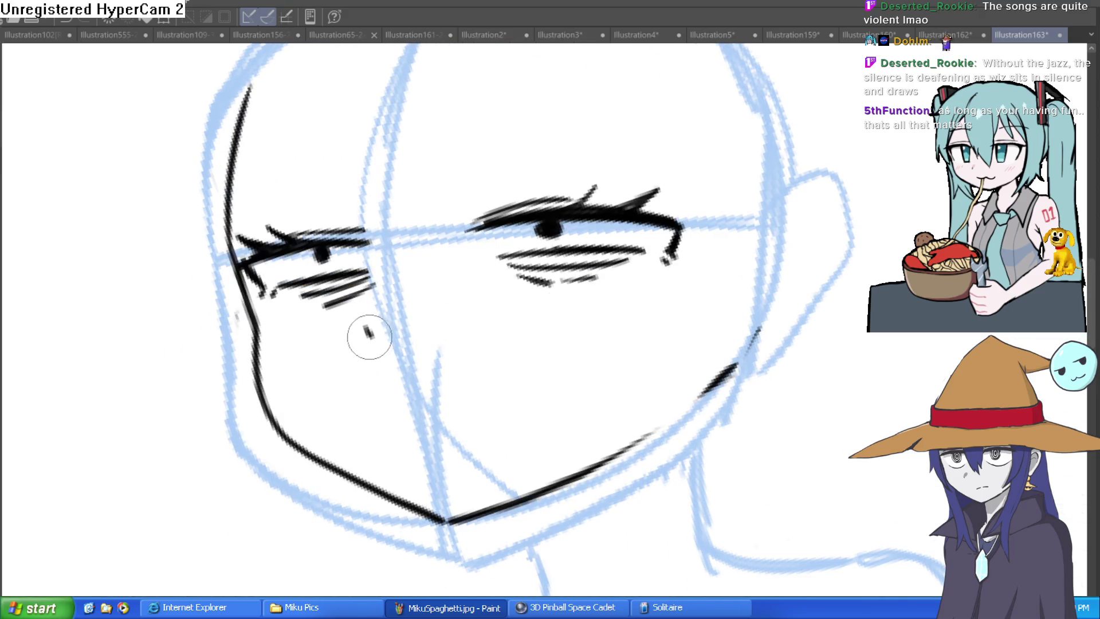
mouse_move(407, 430)
mouse_down()
mouse_move(466, 393)
mouse_move(484, 425)
mouse_move(403, 418)
mouse_up()
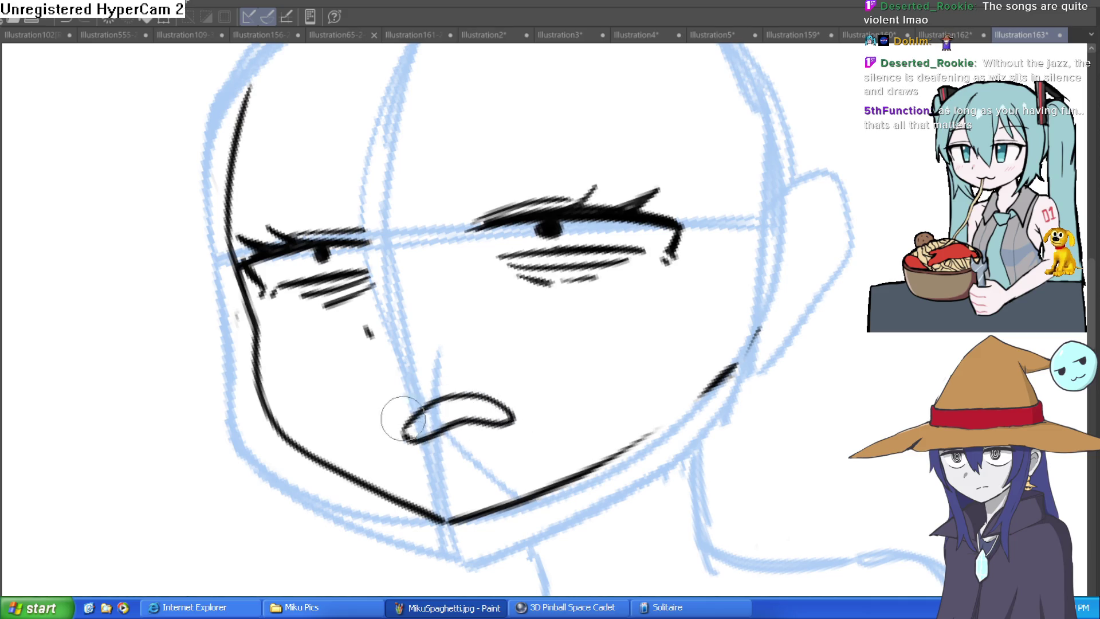
Rotate the inked face lines with Ctrl+T so they fit the sketch.
drag(614, 376, 577, 373)
key(ctrl+t)
click(454, 455)
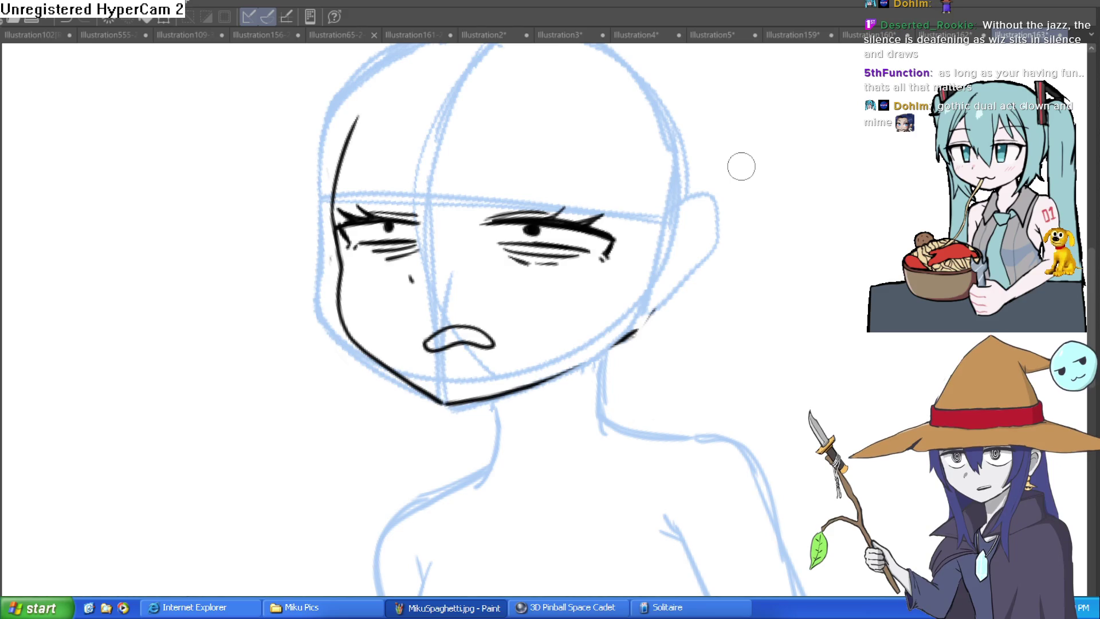
Ink both sides of the neck and the shoulder lines running down the arms.
scroll(822, 228, down, 4)
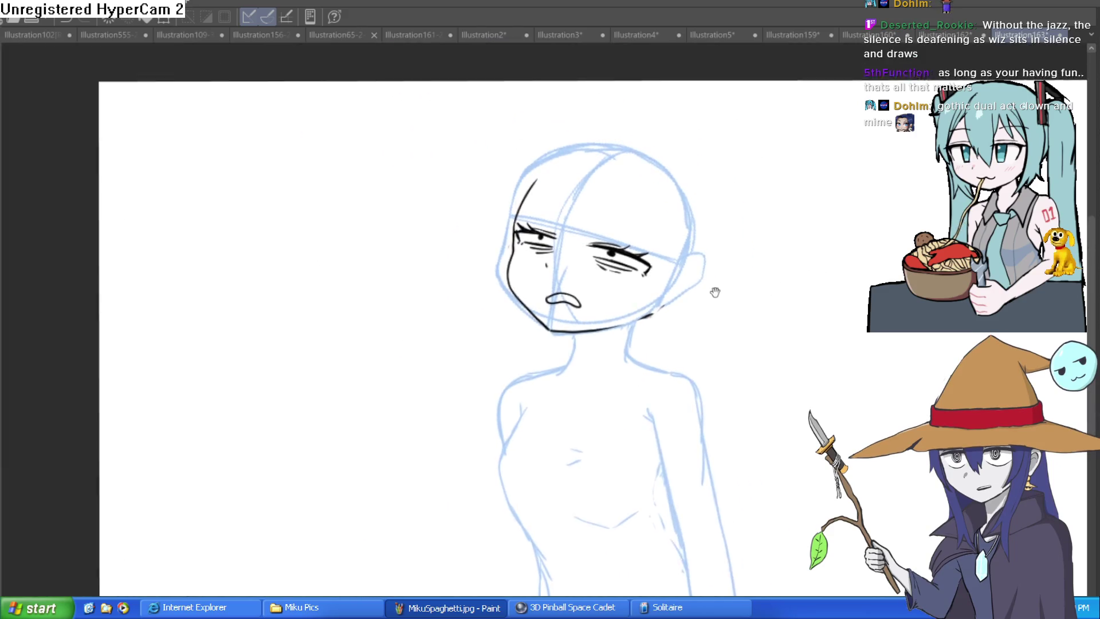
scroll(714, 283, up, 5)
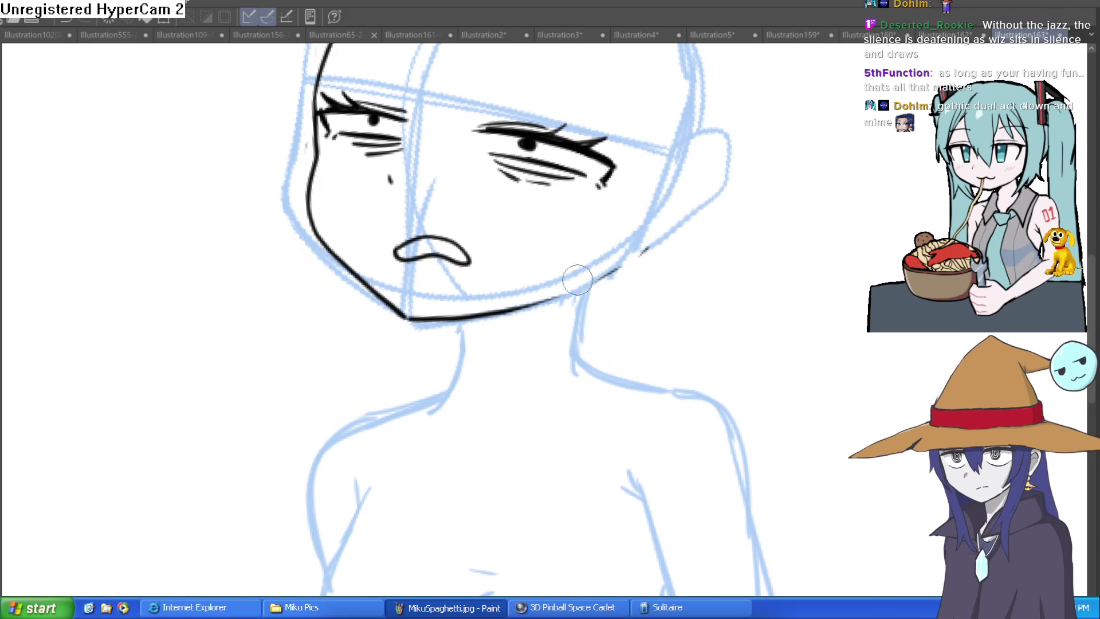
drag(585, 292, 581, 359)
mouse_move(464, 321)
mouse_down()
mouse_move(459, 368)
mouse_move(417, 397)
mouse_up()
mouse_move(580, 357)
mouse_down()
mouse_move(742, 408)
mouse_move(750, 513)
mouse_up()
mouse_move(453, 385)
mouse_down()
mouse_move(424, 396)
mouse_move(336, 523)
mouse_up()
Add extra hatch lines under one eye and over the other eye's lines.
mouse_move(430, 478)
mouse_down()
mouse_move(560, 386)
mouse_move(528, 474)
mouse_move(469, 372)
mouse_move(524, 269)
mouse_up()
click(470, 372)
drag(447, 363, 536, 310)
drag(565, 241, 476, 371)
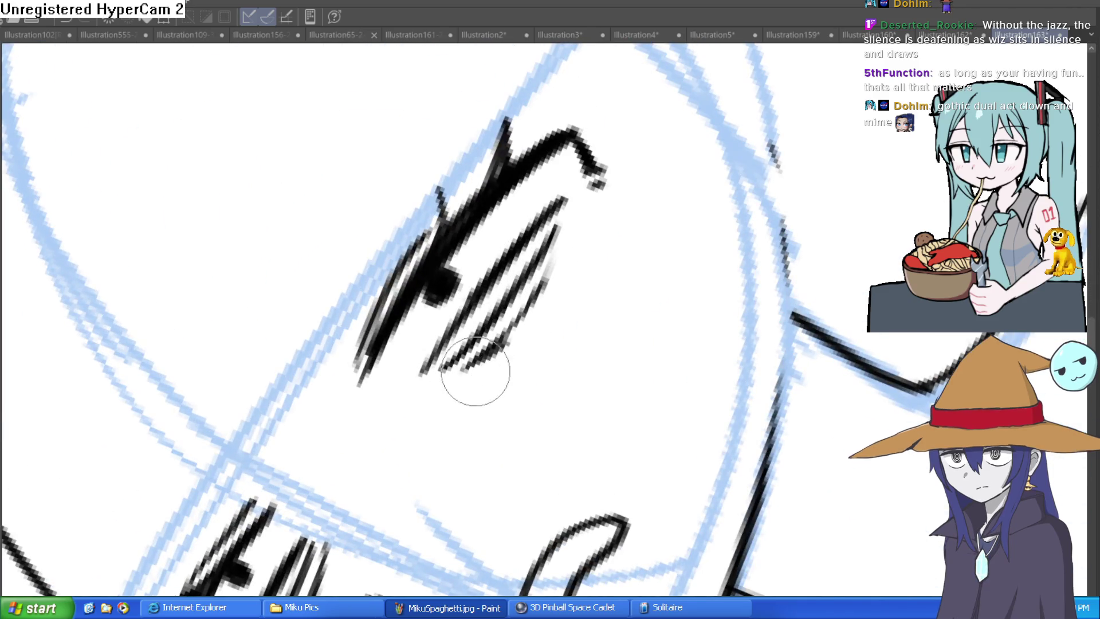
mouse_move(570, 315)
mouse_down()
mouse_move(503, 363)
mouse_move(604, 363)
mouse_move(576, 367)
mouse_move(476, 438)
mouse_up()
drag(590, 252, 536, 401)
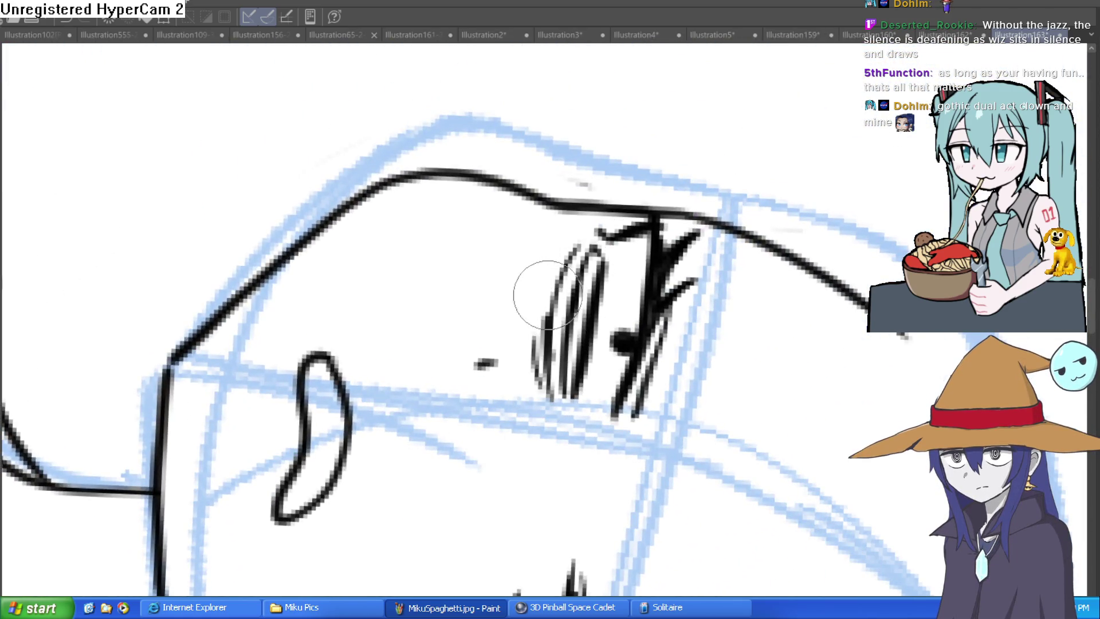
scroll(548, 295, down, 10)
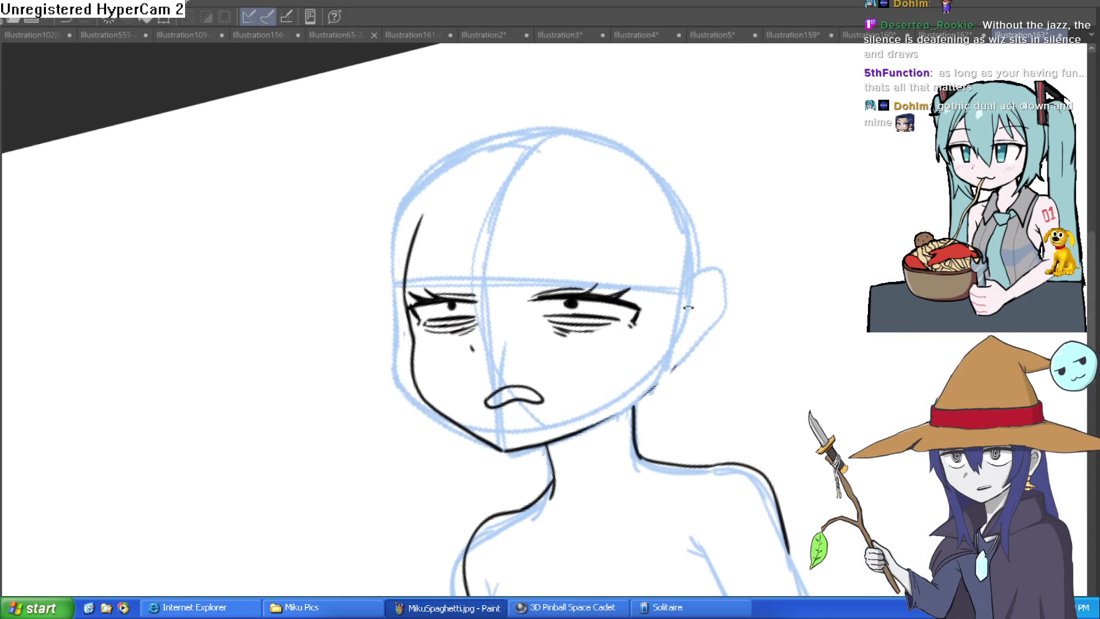
Ink the outline of the right ear.
scroll(687, 308, up, 4)
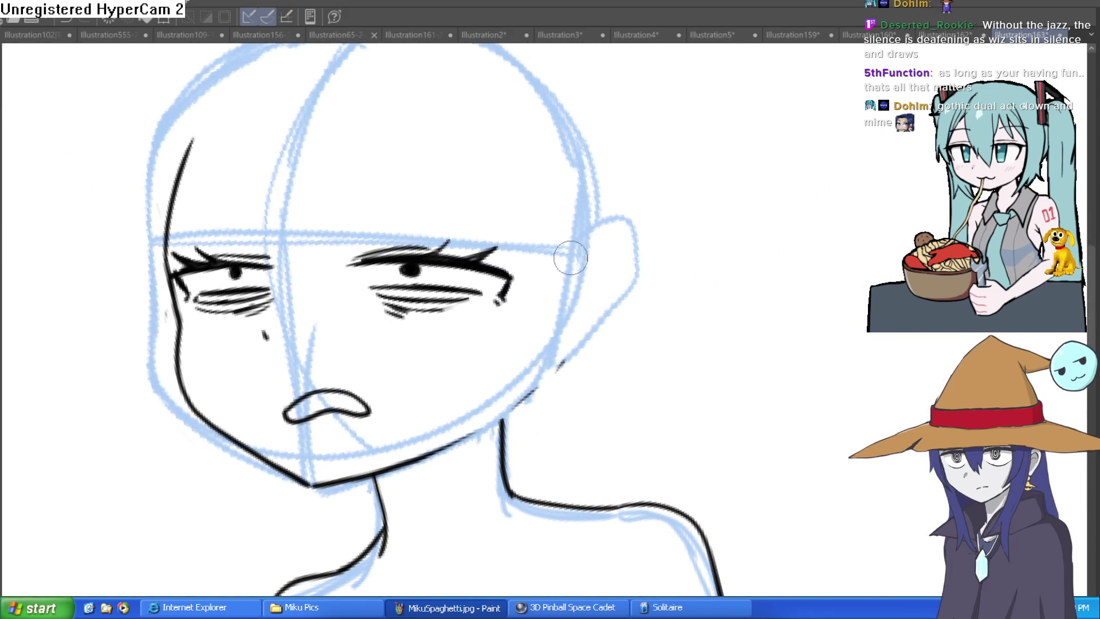
drag(581, 265, 558, 366)
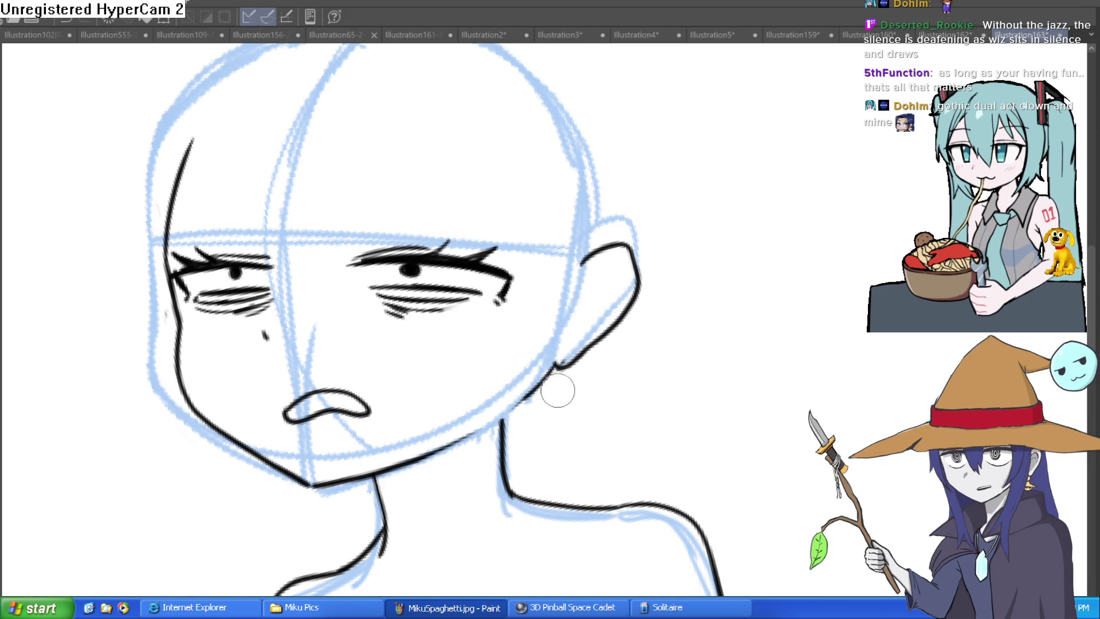
scroll(558, 391, down, 2)
mouse_move(570, 326)
mouse_down()
mouse_move(675, 394)
mouse_move(663, 317)
mouse_move(651, 363)
mouse_move(645, 304)
mouse_up()
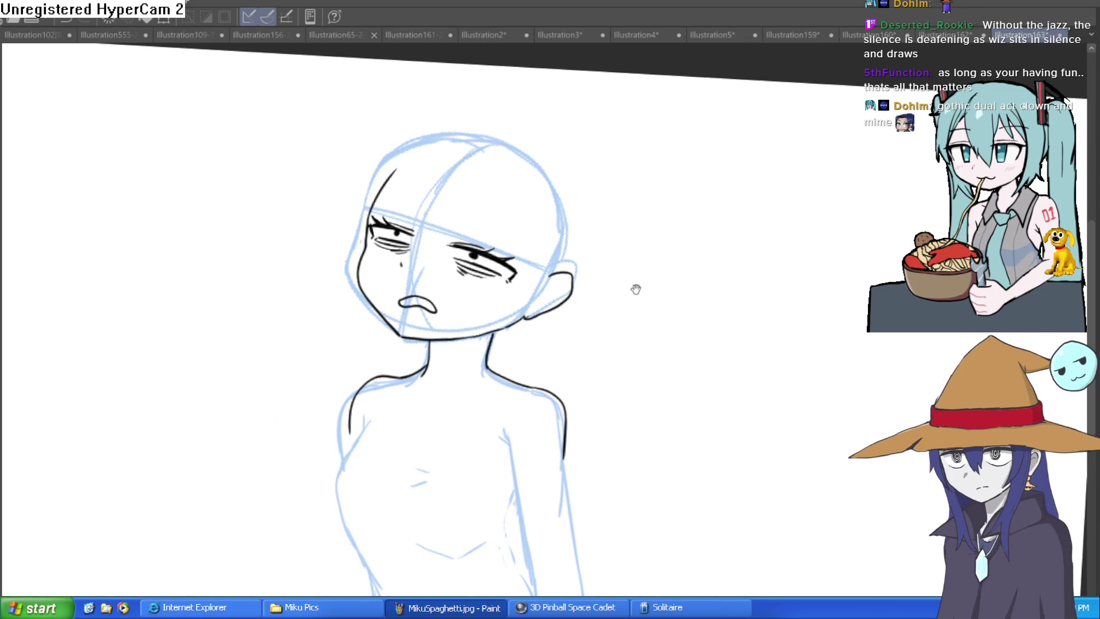
Ink a long curved line across the forehead toward the ear.
click(546, 282)
click(627, 294)
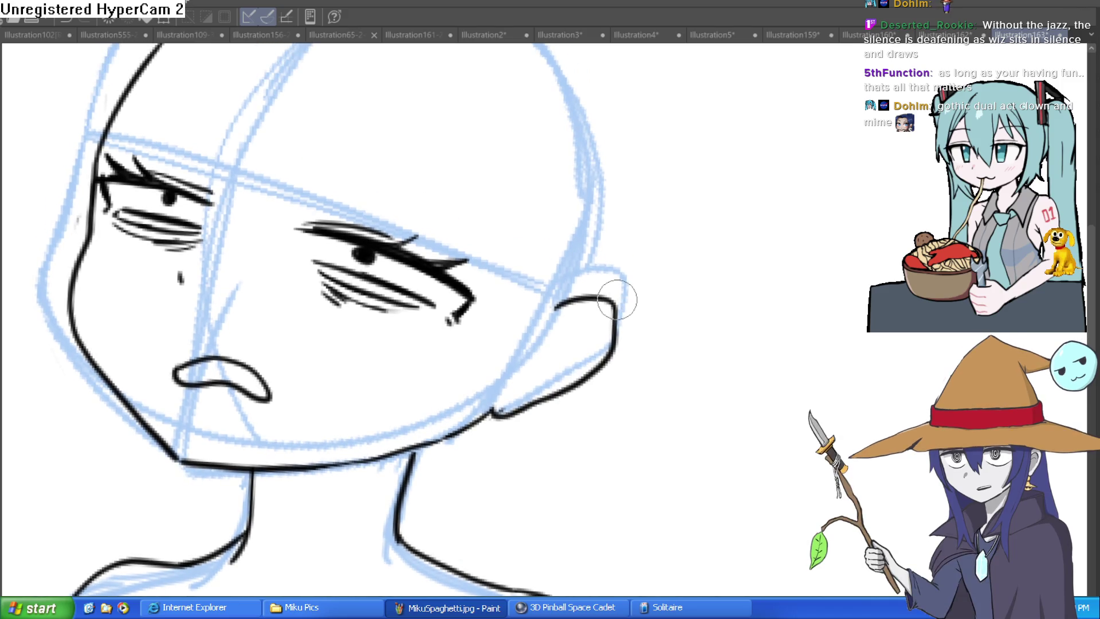
mouse_move(648, 235)
mouse_down()
mouse_move(638, 228)
mouse_move(697, 275)
mouse_move(710, 299)
mouse_move(659, 284)
mouse_up()
scroll(630, 258, down, 2)
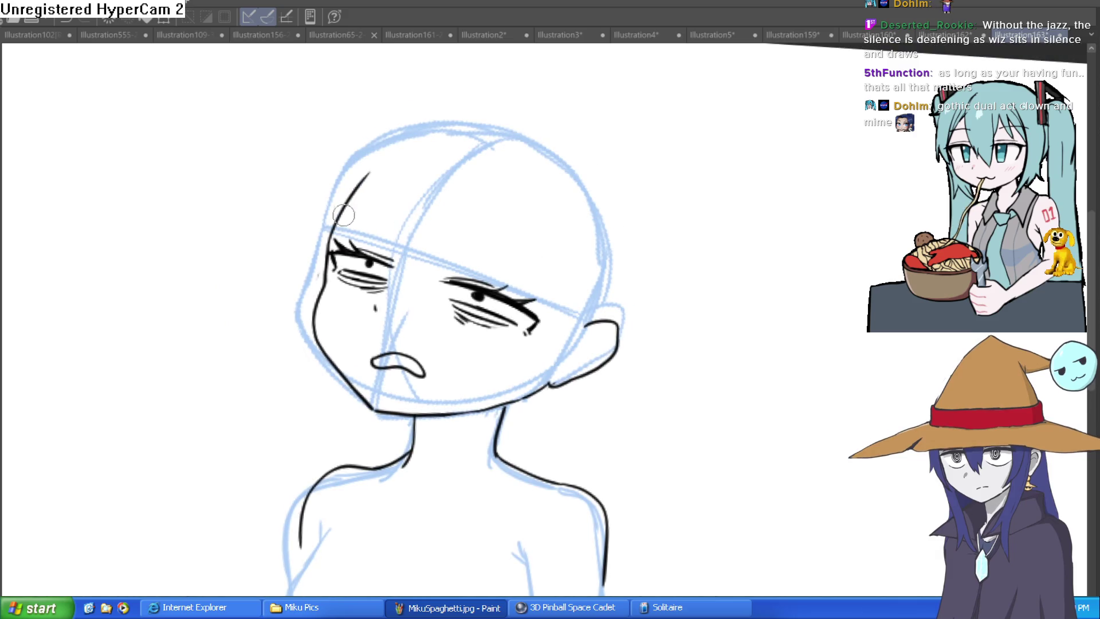
mouse_move(344, 198)
mouse_down()
mouse_move(523, 253)
mouse_move(625, 314)
mouse_up()
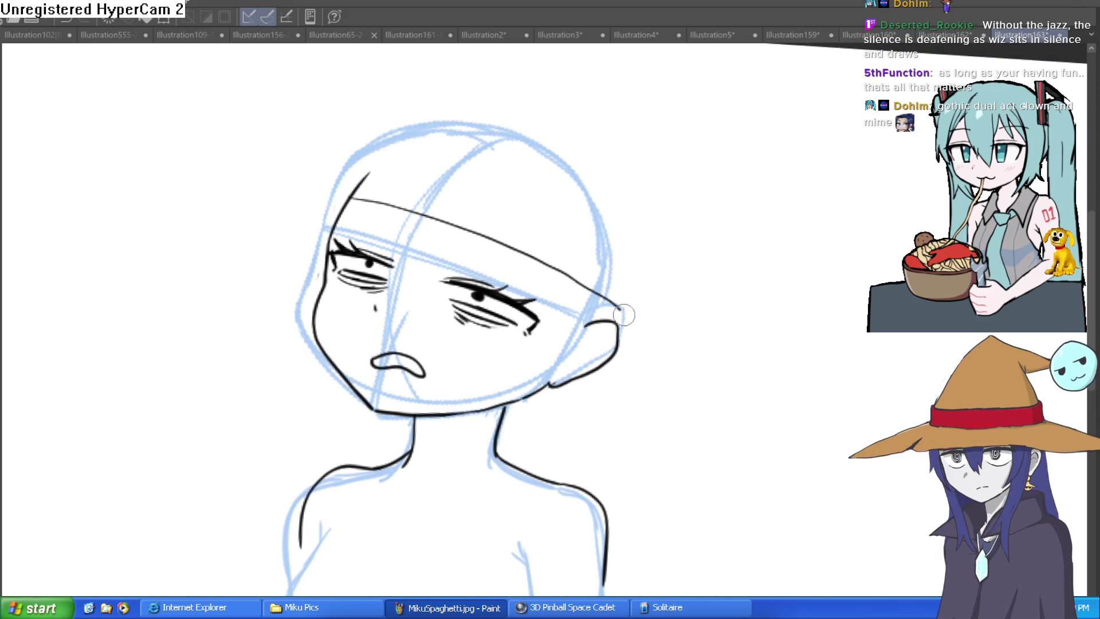
Extend the forehead line up to the left with a wavier curve.
drag(364, 200, 178, 147)
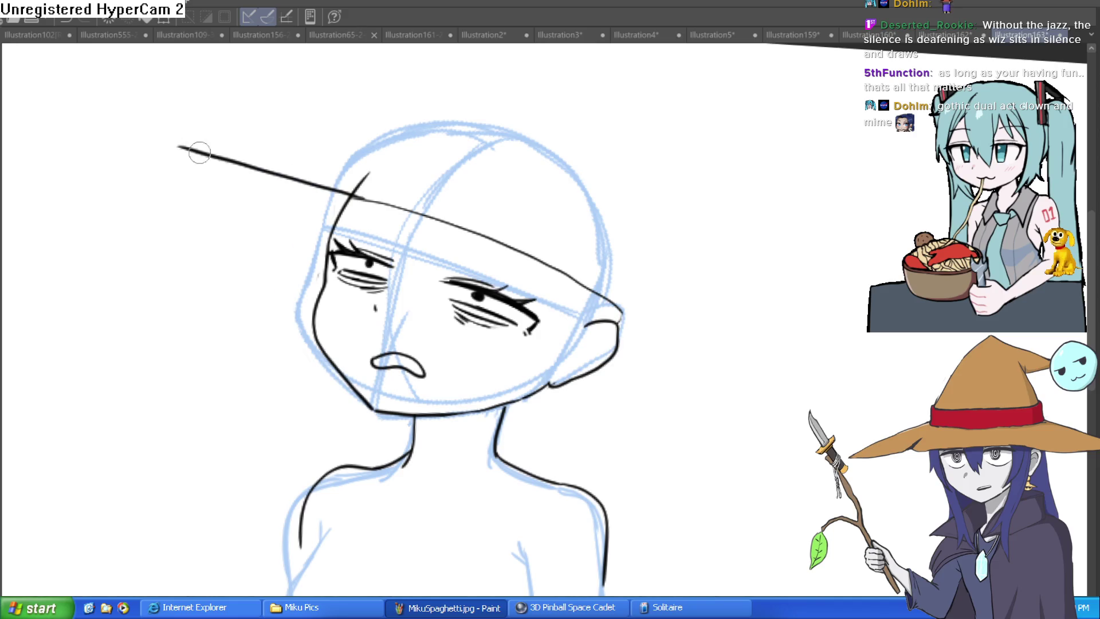
key(ctrl+z)
drag(356, 198, 193, 160)
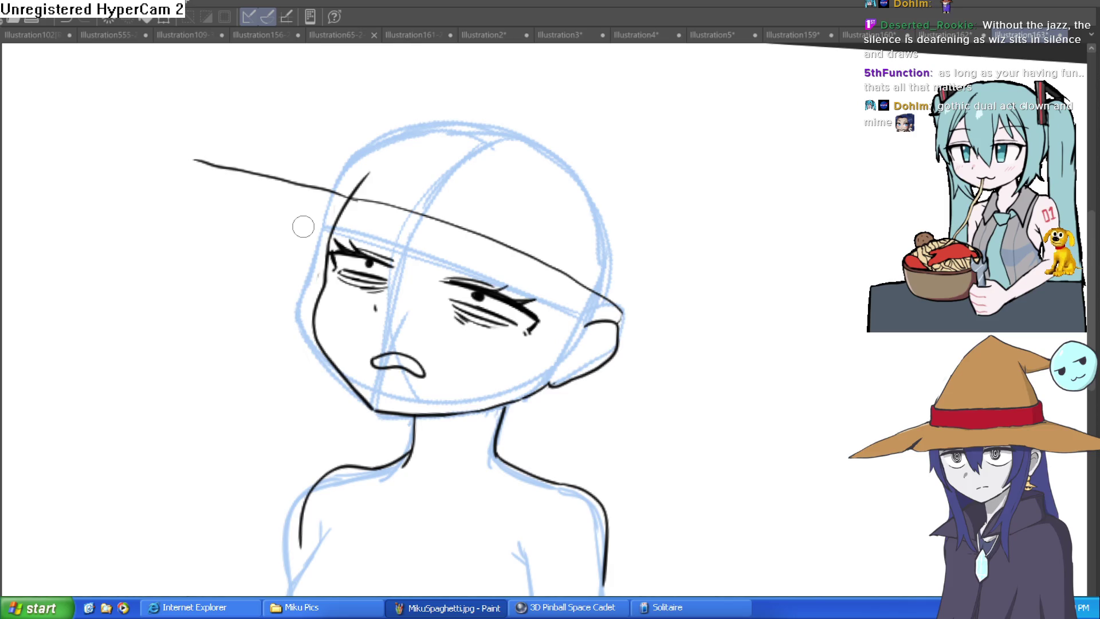
Draw a short hairline stroke just under the hat brim.
mouse_move(577, 228)
mouse_down()
mouse_move(445, 148)
mouse_move(369, 250)
mouse_move(499, 211)
mouse_move(696, 270)
mouse_move(676, 417)
mouse_move(555, 449)
mouse_up()
drag(537, 144, 506, 256)
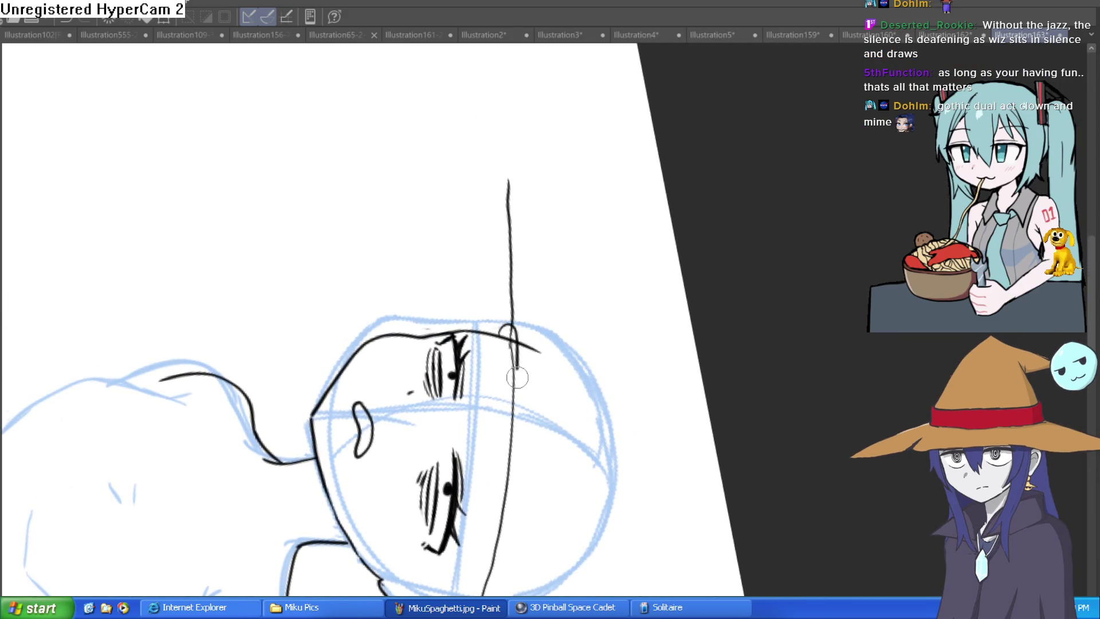
drag(518, 377, 515, 424)
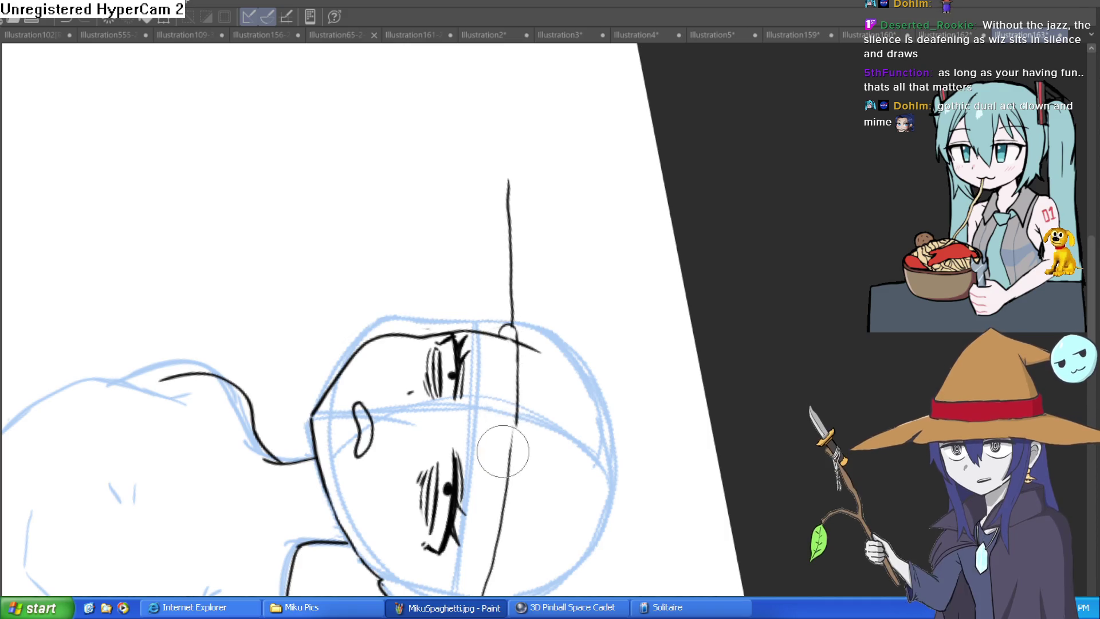
mouse_move(554, 290)
mouse_down()
mouse_move(420, 312)
mouse_move(543, 265)
mouse_move(626, 276)
mouse_move(544, 240)
mouse_move(545, 260)
mouse_move(530, 258)
mouse_move(579, 233)
mouse_move(606, 241)
mouse_move(641, 229)
mouse_move(185, 195)
mouse_up()
drag(338, 213, 288, 156)
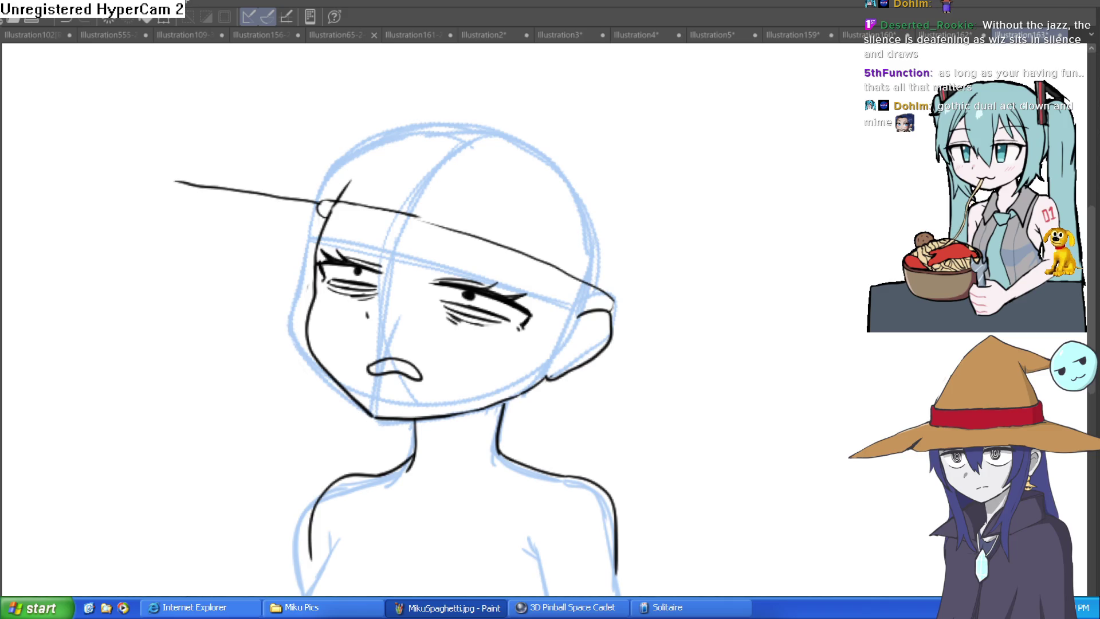
Ink hair strands over the forehead and long strands falling past the neck.
mouse_move(400, 217)
mouse_down()
mouse_move(412, 310)
mouse_move(439, 371)
mouse_up()
mouse_move(449, 236)
mouse_down()
mouse_move(422, 349)
mouse_move(438, 289)
mouse_up()
mouse_move(553, 266)
mouse_down()
mouse_move(499, 508)
mouse_move(500, 595)
mouse_move(580, 280)
mouse_up()
mouse_move(510, 516)
mouse_down()
mouse_move(560, 400)
mouse_move(544, 499)
mouse_up()
mouse_move(573, 428)
mouse_down()
mouse_move(536, 527)
mouse_move(542, 504)
mouse_up()
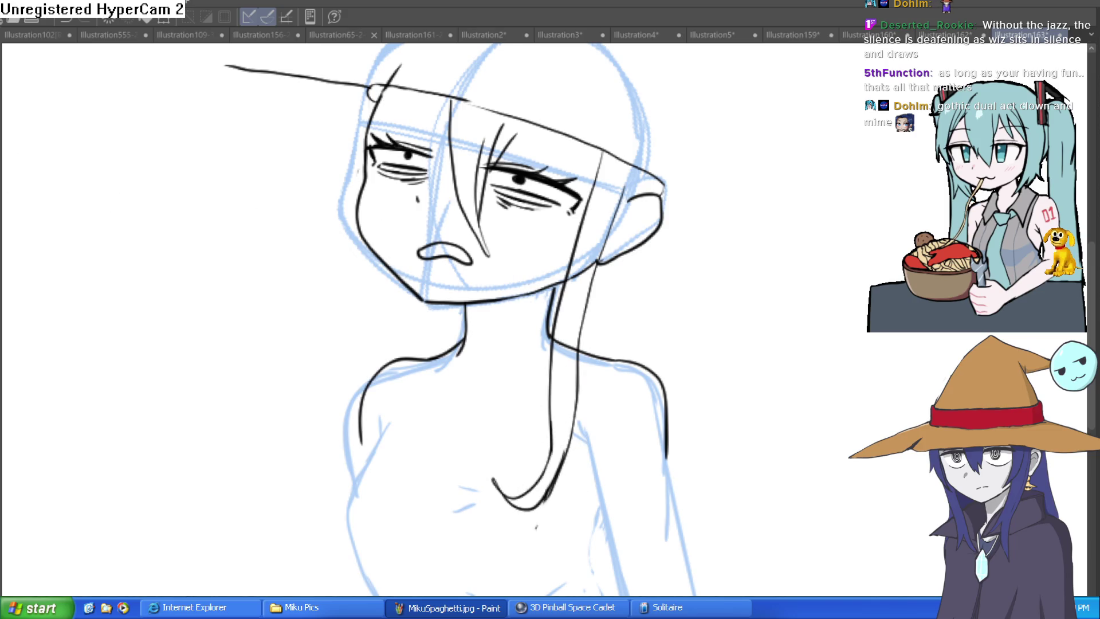
Ink a long strand down the left of the face plus thin strands over forehead and eyes.
mouse_move(363, 90)
mouse_down()
mouse_move(369, 336)
mouse_move(394, 444)
mouse_up()
key(ctrl+z)
mouse_move(368, 98)
mouse_down()
mouse_move(346, 287)
mouse_move(420, 412)
mouse_move(446, 489)
mouse_up()
mouse_move(473, 440)
mouse_down()
mouse_move(435, 452)
mouse_move(350, 192)
mouse_move(390, 114)
mouse_up()
drag(449, 156, 452, 201)
mouse_move(435, 101)
mouse_down()
mouse_move(446, 223)
mouse_move(415, 103)
mouse_up()
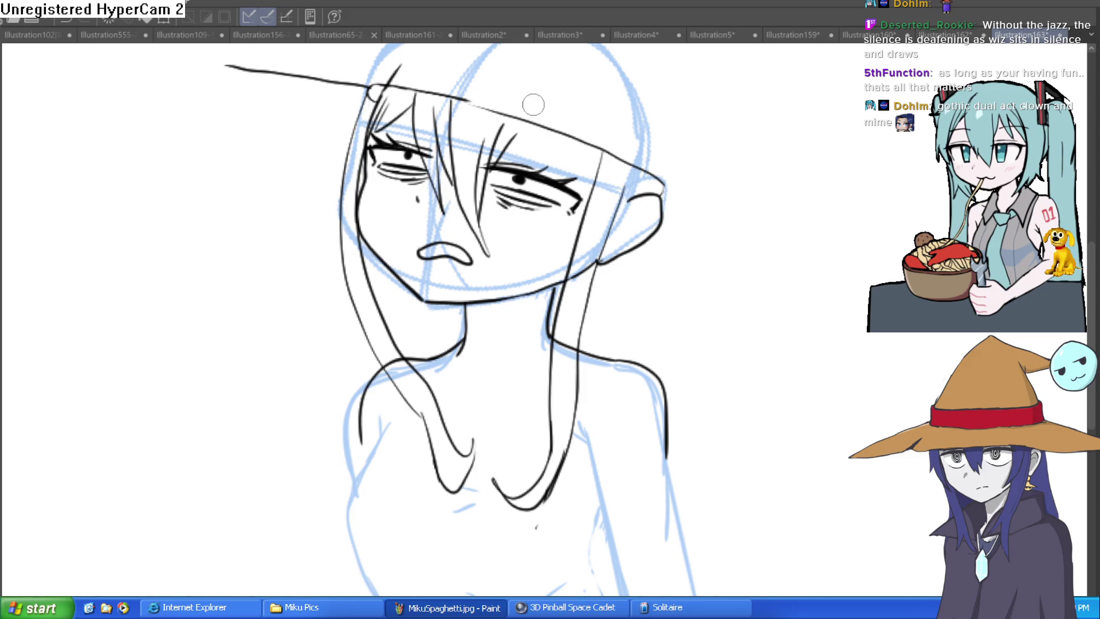
mouse_move(572, 144)
mouse_down()
mouse_move(585, 235)
mouse_move(649, 204)
mouse_move(666, 238)
mouse_move(644, 226)
mouse_move(619, 346)
mouse_up()
Draw the hat brim from the ear back to the head and erase the stray line inside.
scroll(619, 346, down, 2)
scroll(604, 283, up, 2)
mouse_move(599, 275)
mouse_down()
mouse_move(592, 226)
mouse_move(536, 216)
mouse_move(631, 270)
mouse_move(641, 292)
mouse_up()
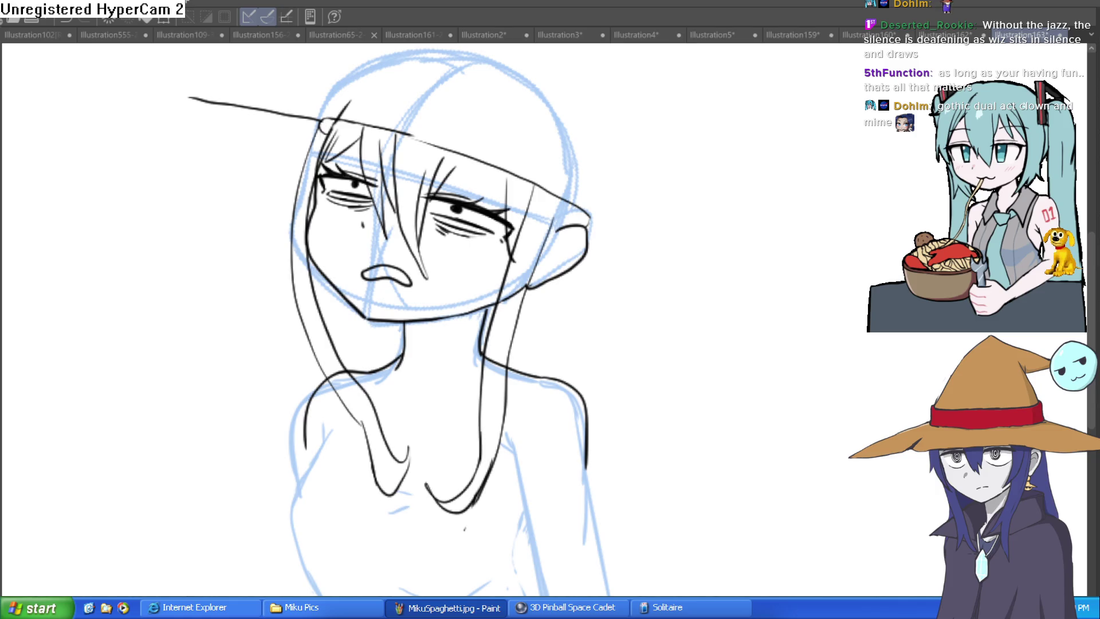
mouse_move(693, 221)
mouse_down()
mouse_move(642, 231)
mouse_move(578, 205)
mouse_up()
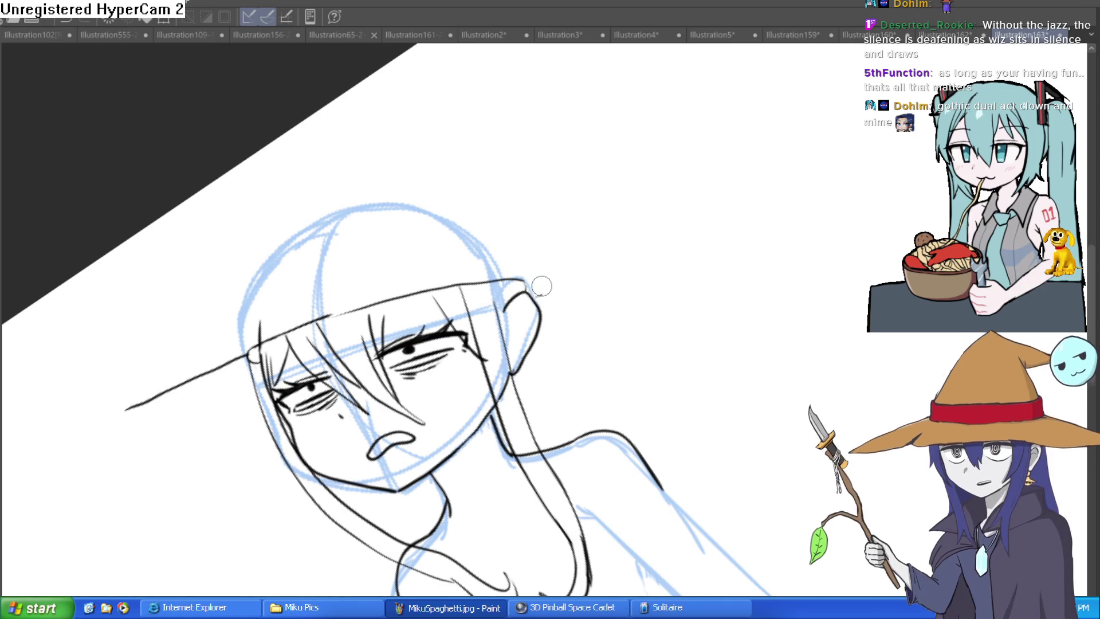
mouse_move(543, 282)
mouse_down()
mouse_move(635, 265)
mouse_move(657, 309)
mouse_move(683, 295)
mouse_move(714, 309)
mouse_move(680, 317)
mouse_up()
mouse_move(582, 354)
mouse_down()
mouse_move(680, 383)
mouse_move(581, 304)
mouse_move(409, 223)
mouse_move(252, 202)
mouse_move(291, 251)
mouse_move(377, 271)
mouse_up()
mouse_move(528, 210)
mouse_down()
mouse_move(698, 268)
mouse_move(695, 410)
mouse_move(703, 339)
mouse_move(611, 292)
mouse_move(565, 339)
mouse_move(533, 156)
mouse_move(514, 191)
mouse_move(514, 289)
mouse_up()
key(e)
drag(538, 230, 539, 300)
Erase the dash inside the hat and ink right-side hair strands, including pointed and curled ones.
drag(535, 228, 537, 212)
drag(573, 295, 408, 244)
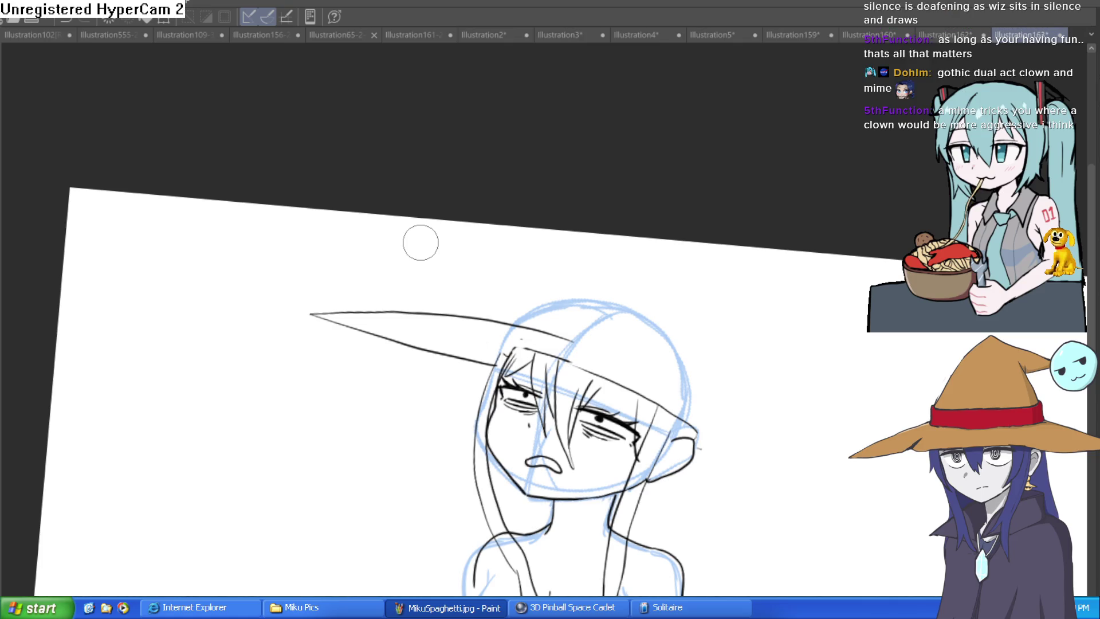
mouse_move(250, 163)
mouse_down()
mouse_move(572, 346)
mouse_move(521, 303)
mouse_move(712, 235)
mouse_move(781, 226)
mouse_move(700, 283)
mouse_move(698, 414)
mouse_up()
mouse_move(627, 293)
mouse_down()
mouse_move(632, 338)
mouse_move(702, 427)
mouse_move(686, 490)
mouse_move(667, 447)
mouse_up()
mouse_move(705, 342)
mouse_down()
mouse_move(688, 447)
mouse_move(634, 387)
mouse_up()
key(ctrl+z)
mouse_move(565, 244)
mouse_down()
mouse_move(579, 484)
mouse_move(527, 410)
mouse_up()
drag(555, 279, 621, 354)
Ink long and pointed hair strands left of the face and a short stroke by the right eye.
mouse_move(613, 312)
mouse_down()
mouse_move(722, 302)
mouse_move(593, 228)
mouse_up()
mouse_move(378, 157)
mouse_down()
mouse_move(330, 304)
mouse_move(272, 310)
mouse_move(373, 337)
mouse_up()
drag(373, 173, 353, 237)
drag(622, 209, 603, 242)
drag(486, 216, 517, 206)
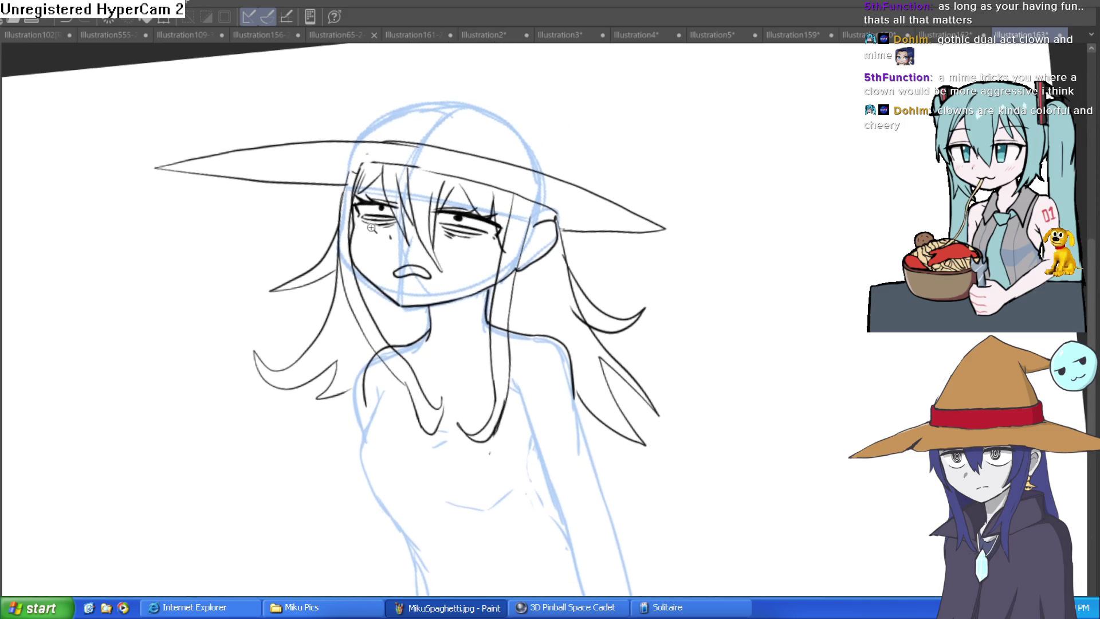
Re-ink the left cheek and jawline and double the left neck line.
scroll(360, 218, up, 5)
mouse_move(358, 203)
mouse_down()
mouse_move(381, 351)
mouse_move(505, 462)
mouse_up()
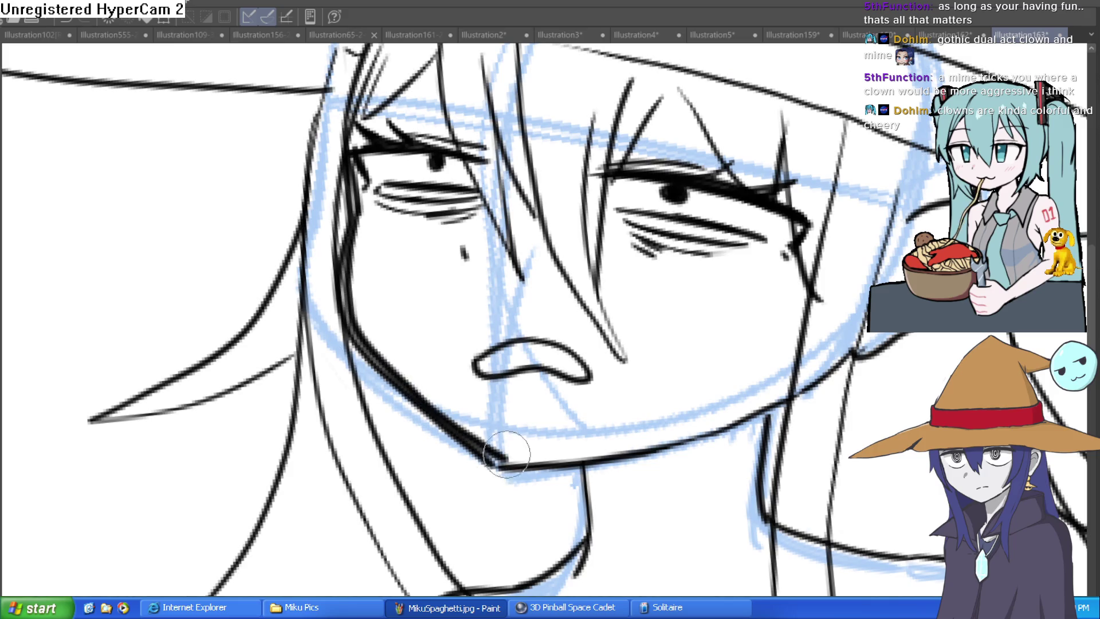
key(asciicircum)
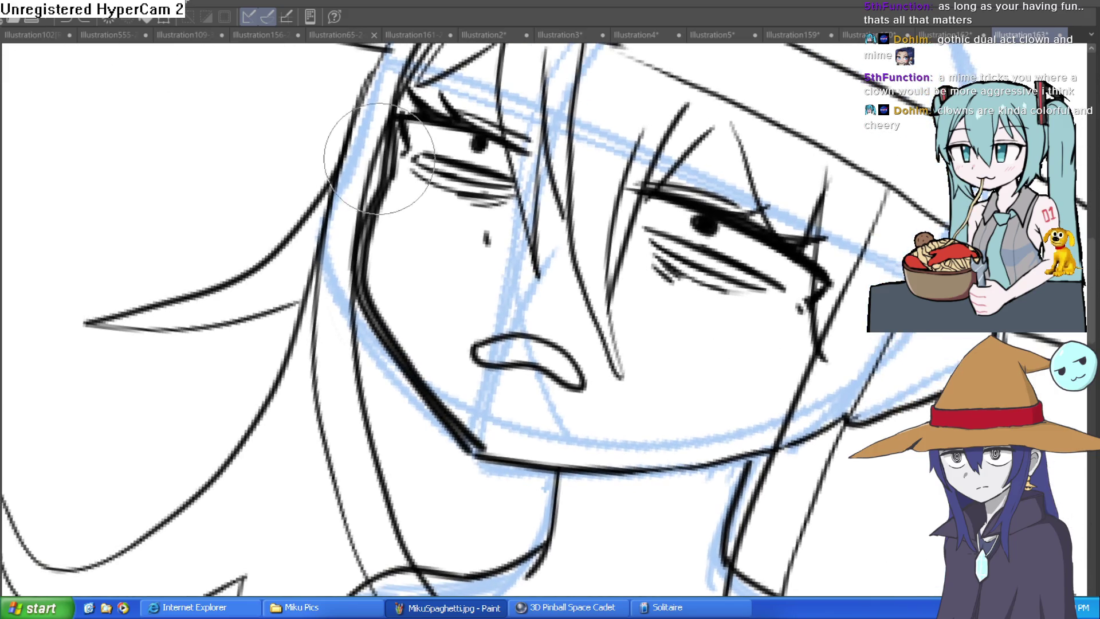
scroll(515, 269, down, 5)
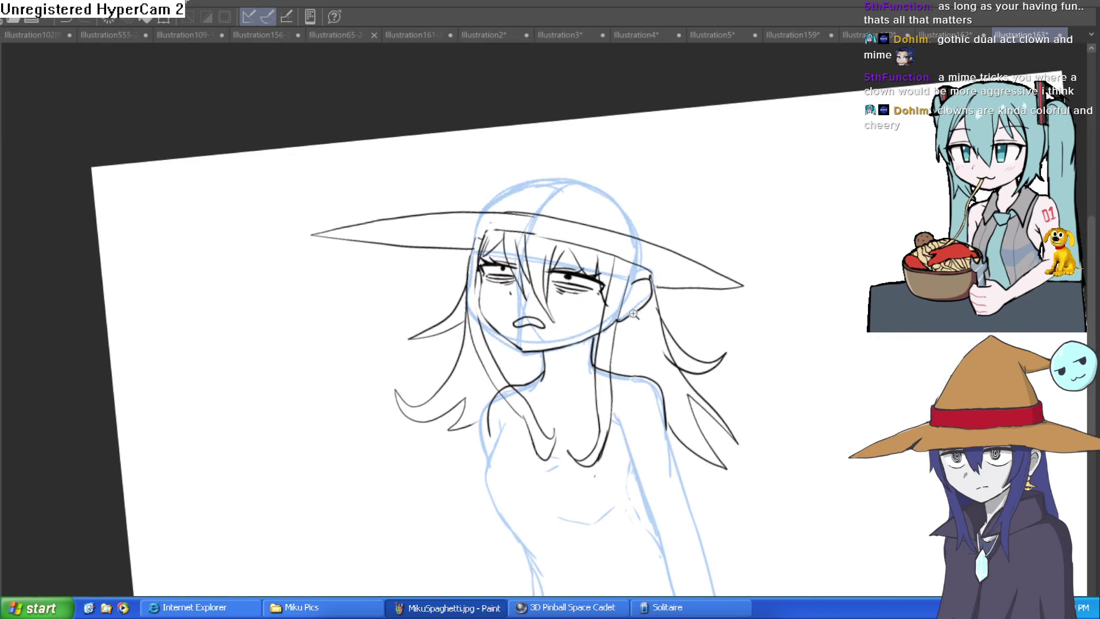
key(ctrl+alt+0)
mouse_move(464, 367)
mouse_down()
mouse_move(457, 444)
mouse_move(468, 381)
mouse_up()
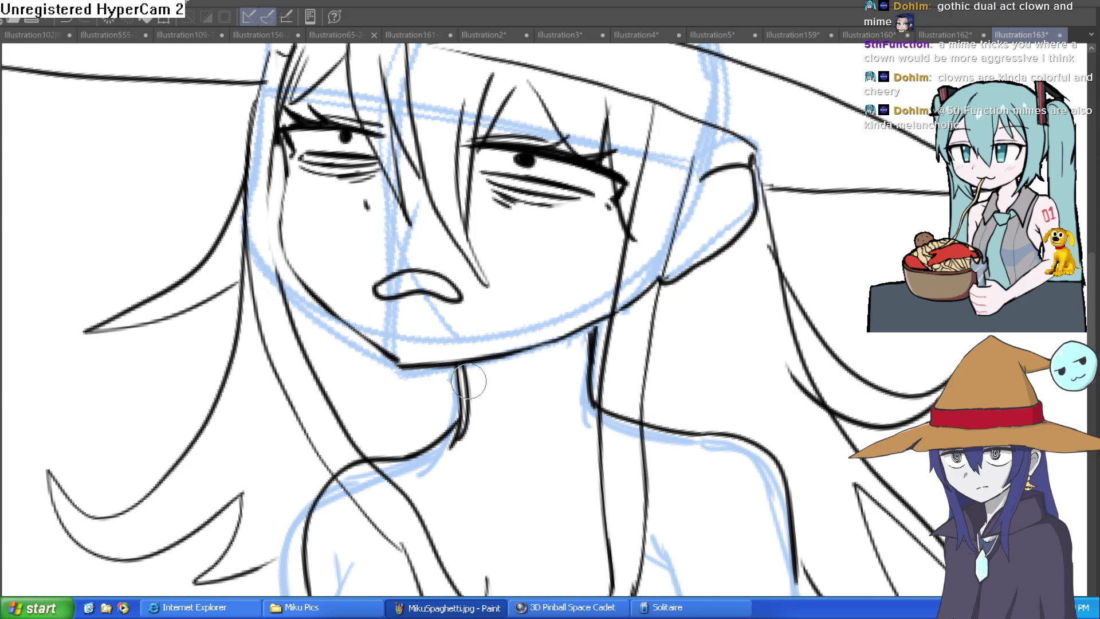
Draw the hat crown's lower edge rising up-right to a sharp tip.
scroll(857, 245, down, 5)
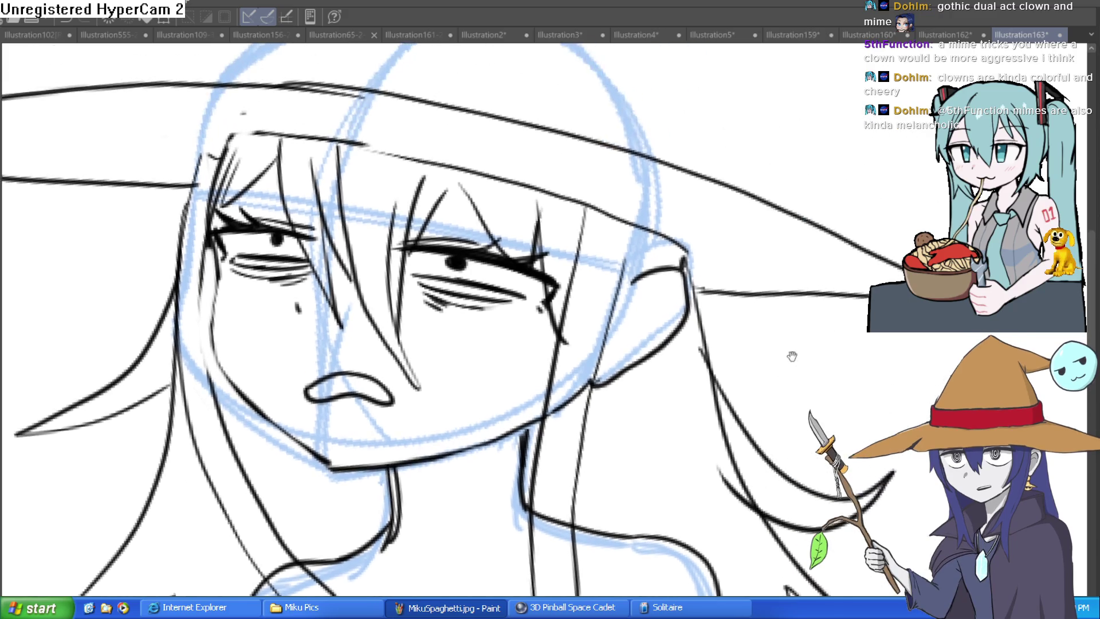
mouse_move(794, 255)
mouse_down()
mouse_move(745, 275)
mouse_move(660, 261)
mouse_move(693, 224)
mouse_up()
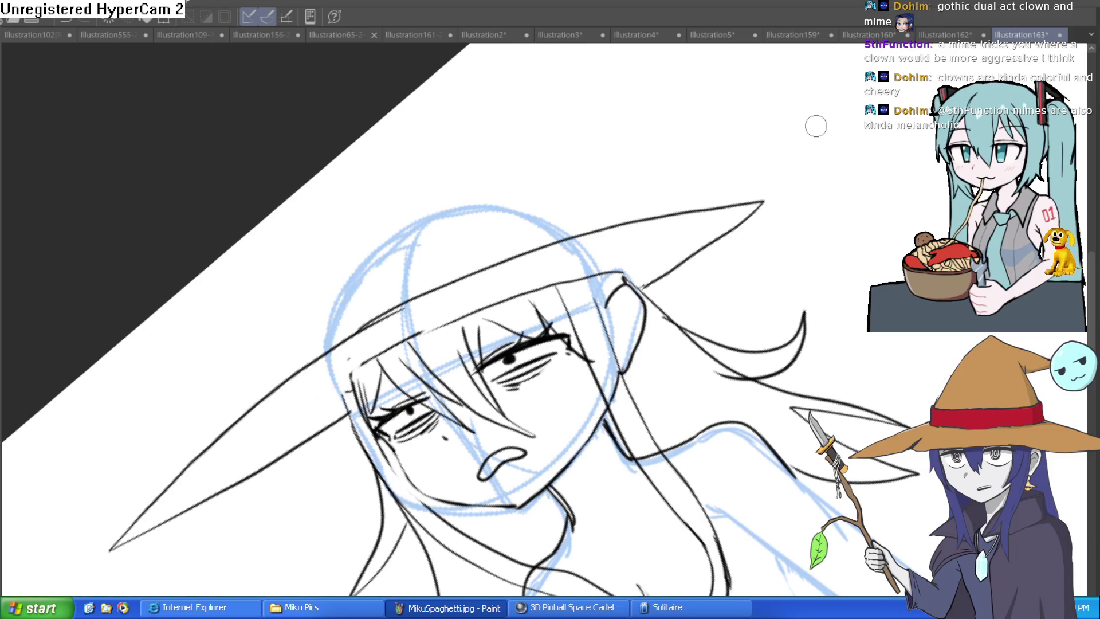
mouse_move(498, 263)
mouse_down()
mouse_move(692, 196)
mouse_move(835, 172)
mouse_move(656, 287)
mouse_move(745, 207)
mouse_move(634, 218)
mouse_up()
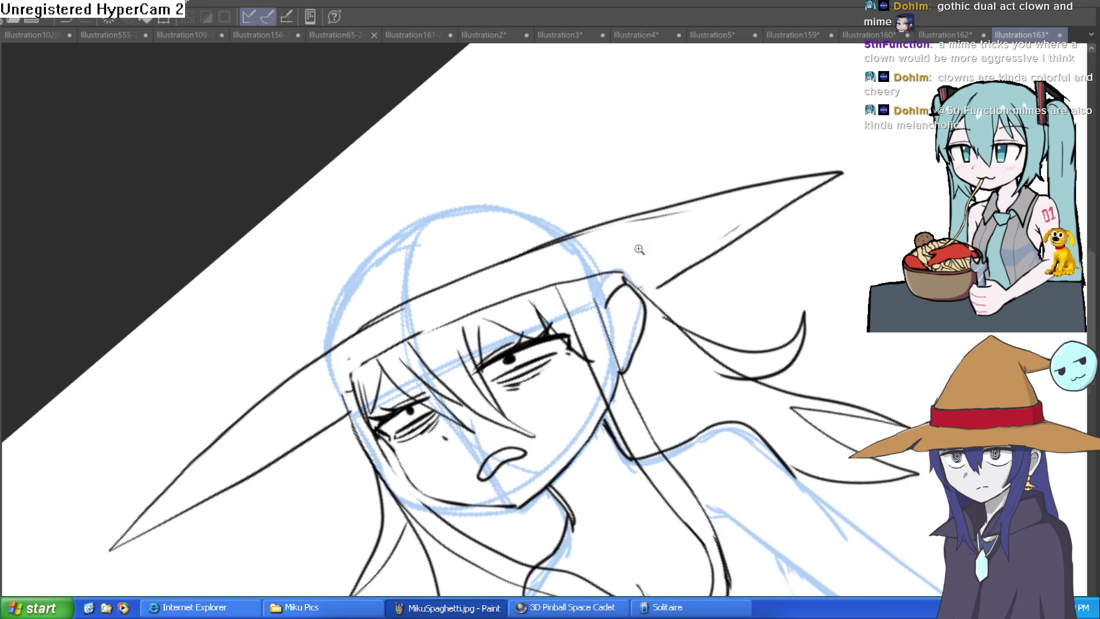
key(ctrl+0)
drag(795, 404, 739, 321)
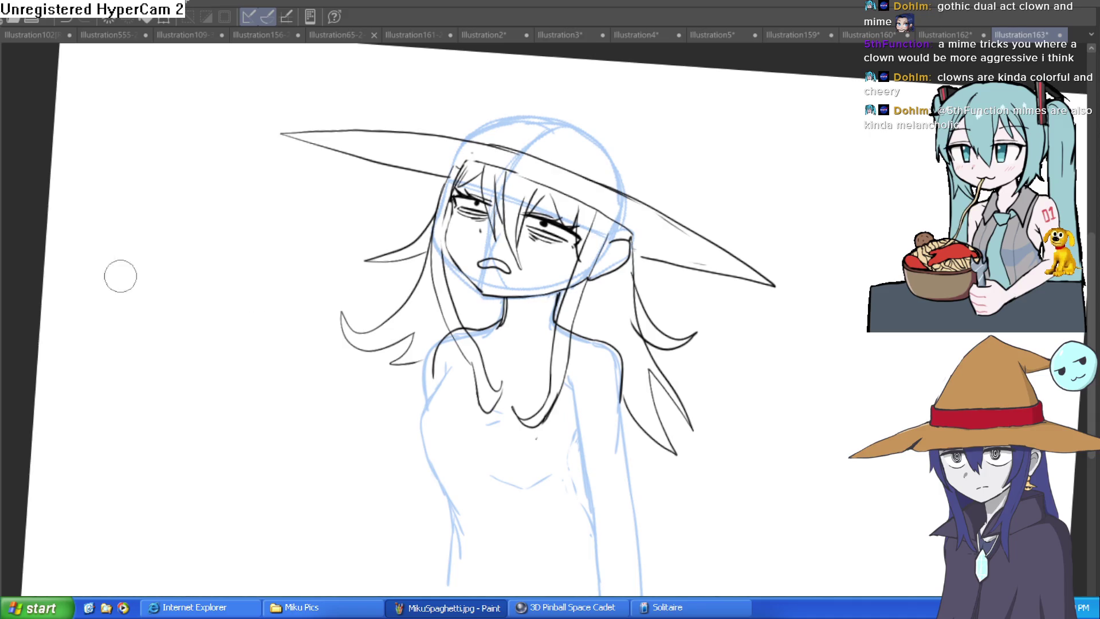
scroll(682, 170, up, 3)
mouse_move(436, 192)
mouse_down()
mouse_move(466, 147)
mouse_move(643, 196)
mouse_move(837, 290)
mouse_move(865, 318)
mouse_up()
scroll(810, 324, up, 2)
drag(438, 247, 745, 108)
key(ctrl+z)
mouse_move(446, 248)
mouse_down()
mouse_move(584, 140)
mouse_move(698, 88)
mouse_up()
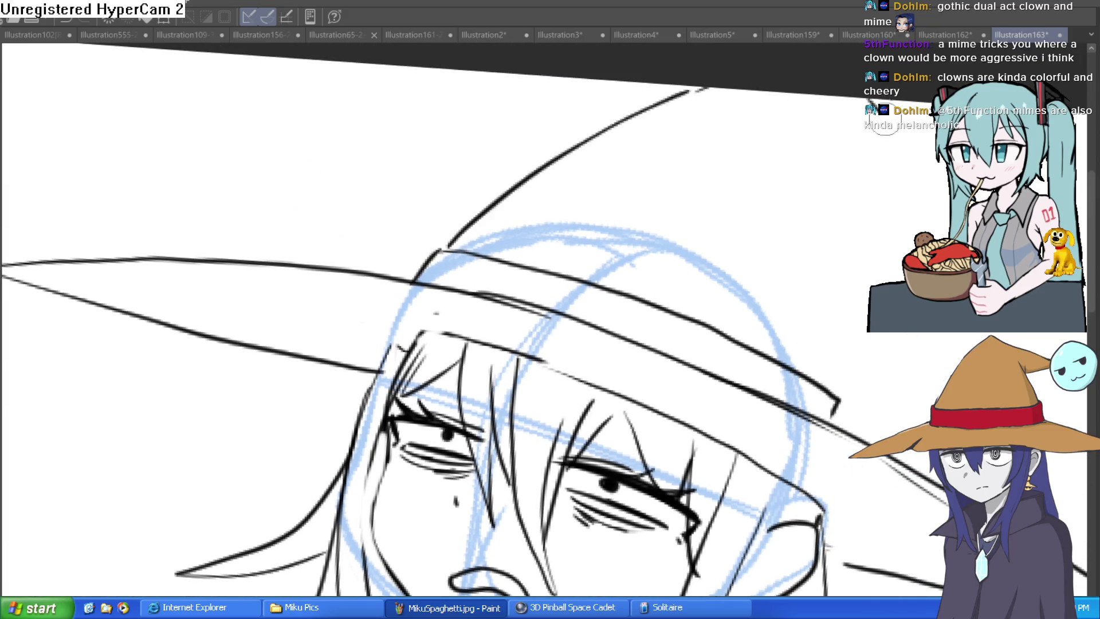
Draw the hat's drooping sides and a curved brim line on the right.
drag(881, 108, 951, 229)
mouse_move(836, 401)
mouse_down()
mouse_move(880, 229)
mouse_move(762, 183)
mouse_up()
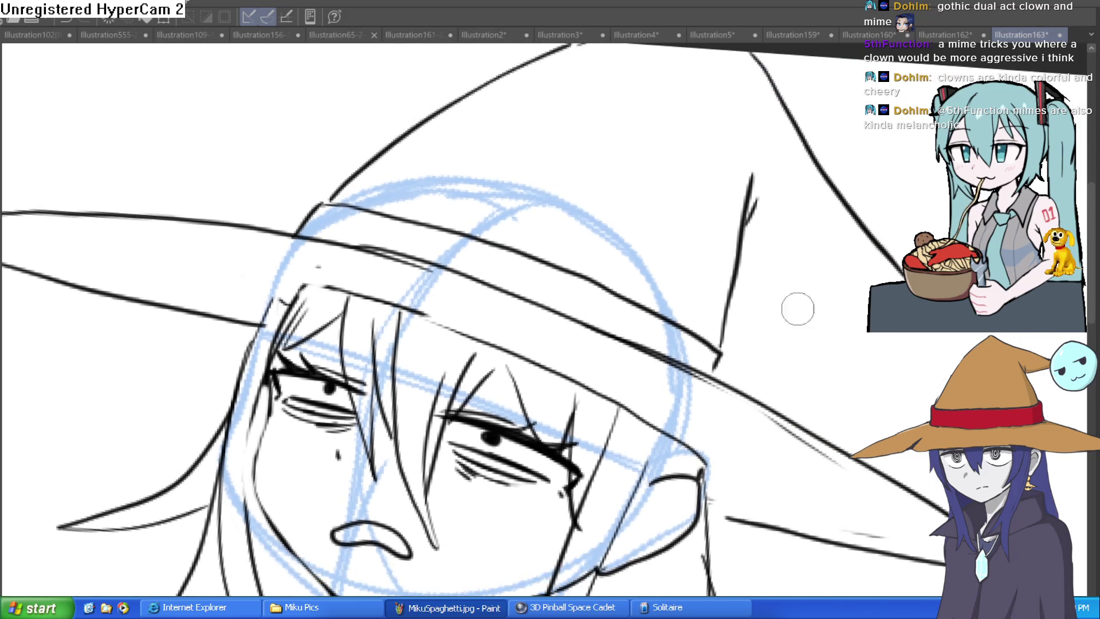
mouse_move(742, 253)
mouse_down()
mouse_move(868, 297)
mouse_move(916, 404)
mouse_up()
mouse_move(613, 472)
mouse_down()
mouse_move(622, 424)
mouse_move(674, 332)
mouse_move(682, 232)
mouse_move(694, 234)
mouse_move(645, 281)
mouse_move(576, 293)
mouse_up()
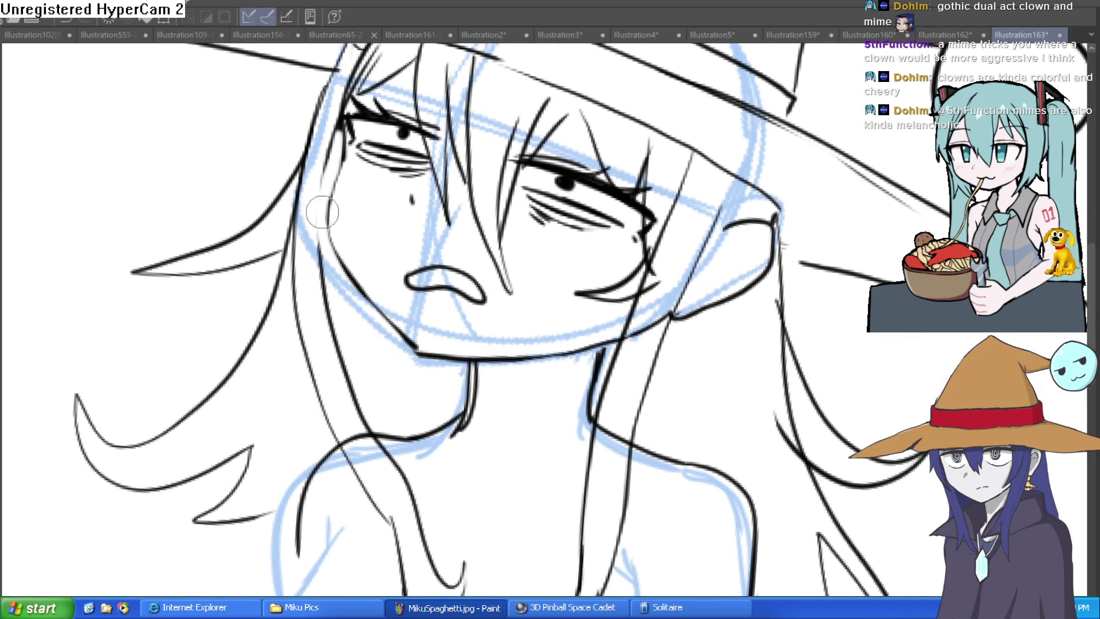
drag(335, 117, 359, 220)
Extend the hat band, add hair locks and a neck line, and hide the blue sketch layer.
mouse_move(453, 138)
mouse_down()
mouse_move(376, 132)
mouse_move(255, 216)
mouse_move(373, 182)
mouse_up()
mouse_move(810, 349)
mouse_down()
mouse_move(750, 251)
mouse_move(857, 388)
mouse_move(937, 404)
mouse_move(753, 427)
mouse_up()
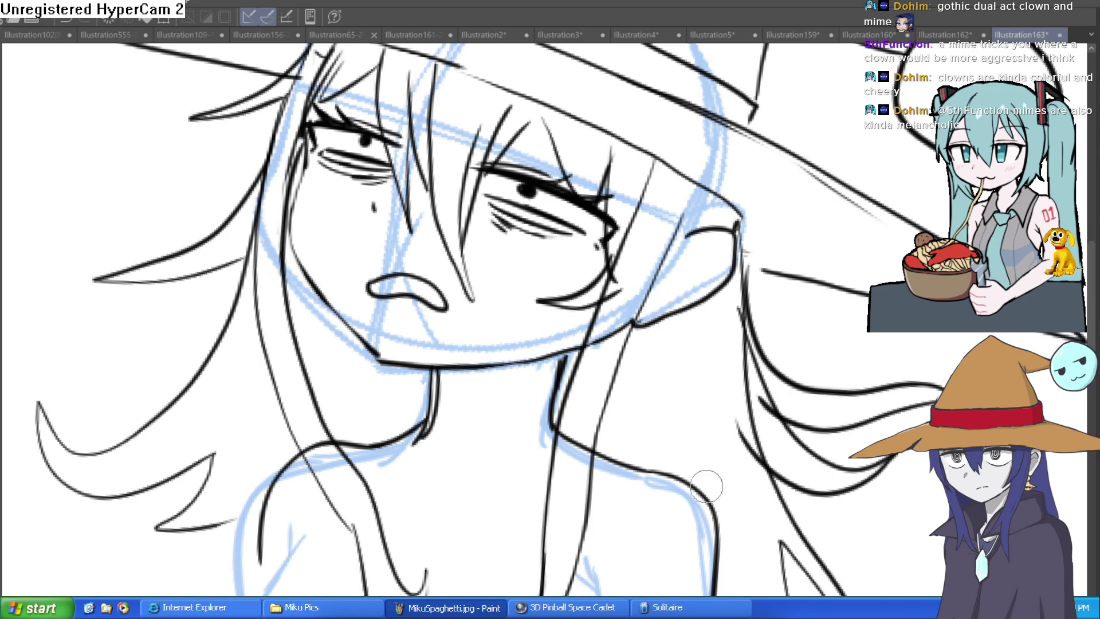
drag(677, 477, 673, 393)
key(ctrl+0)
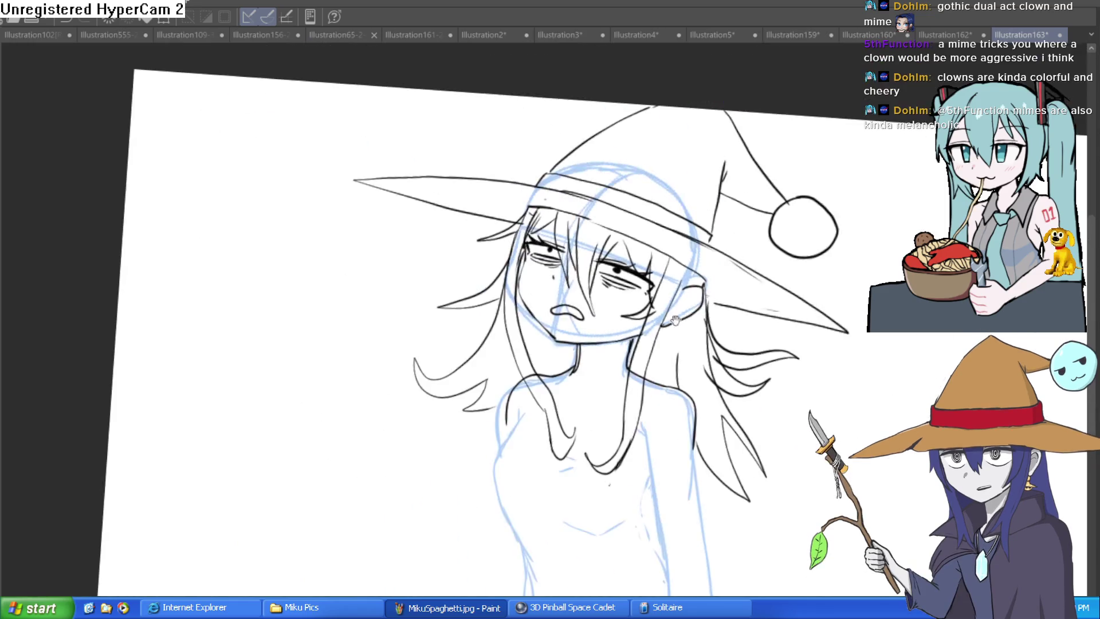
key(ctrl+h)
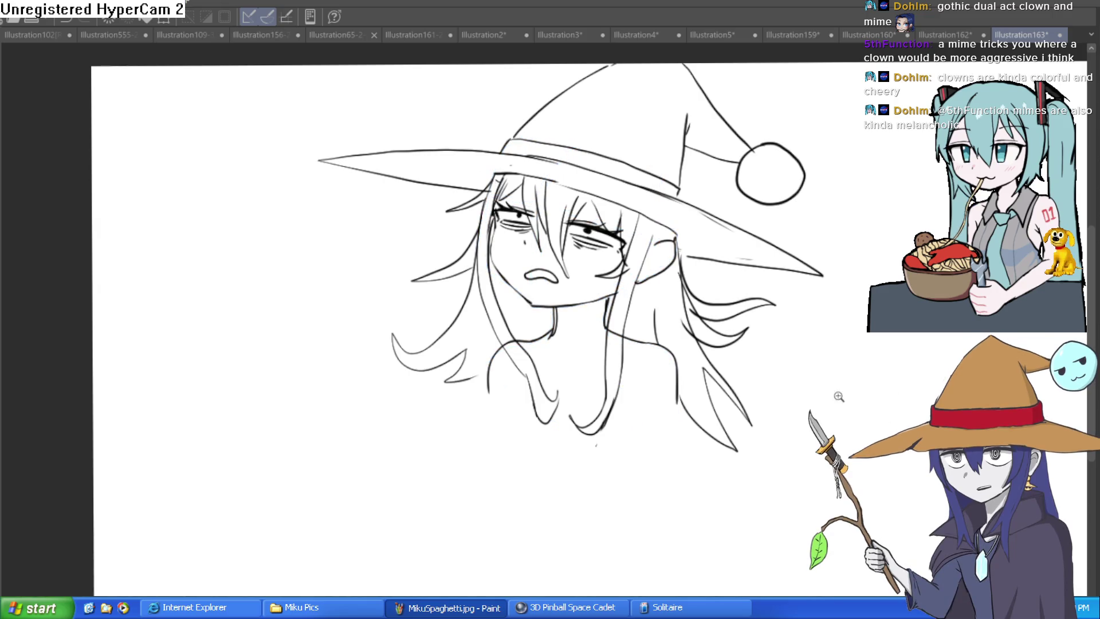
click(702, 364)
key(h)
key(h)
drag(729, 294, 708, 320)
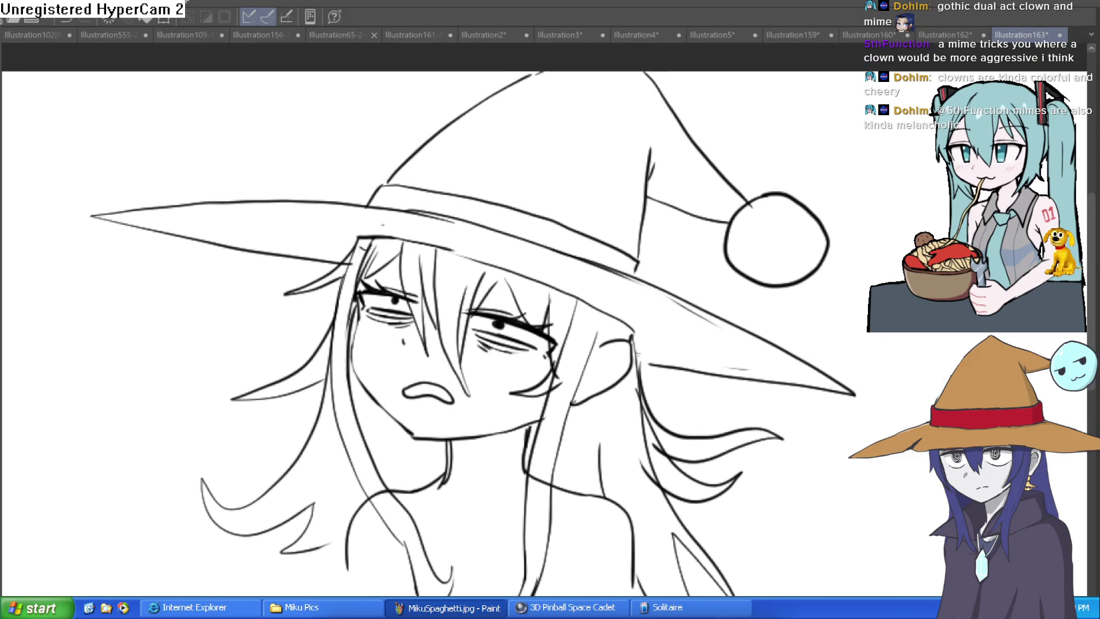
click(517, 287)
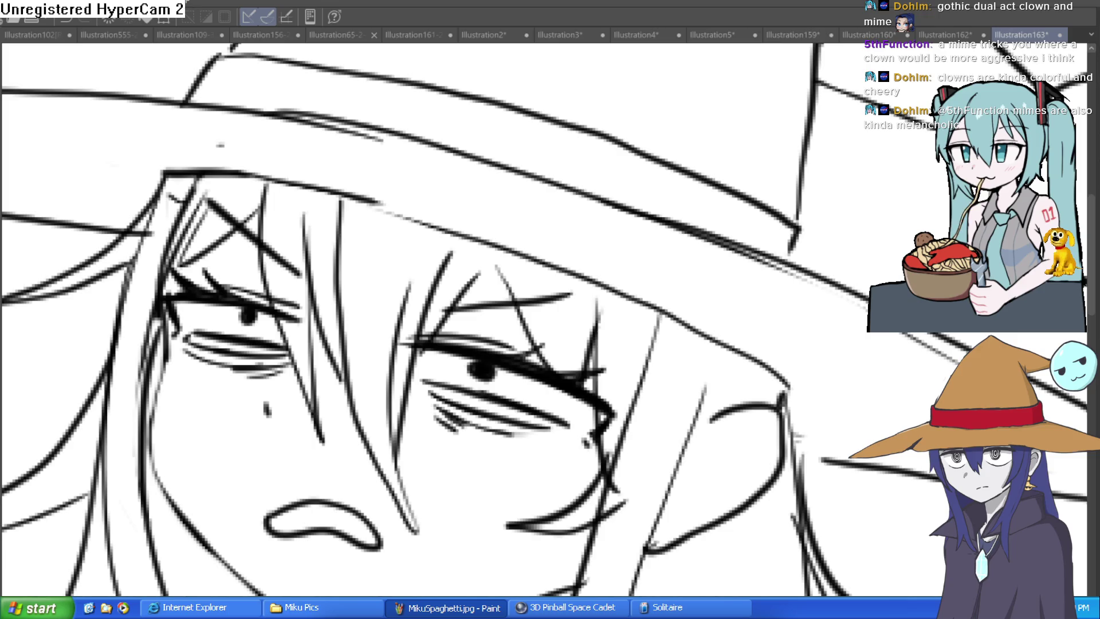
key(g)
click(490, 478)
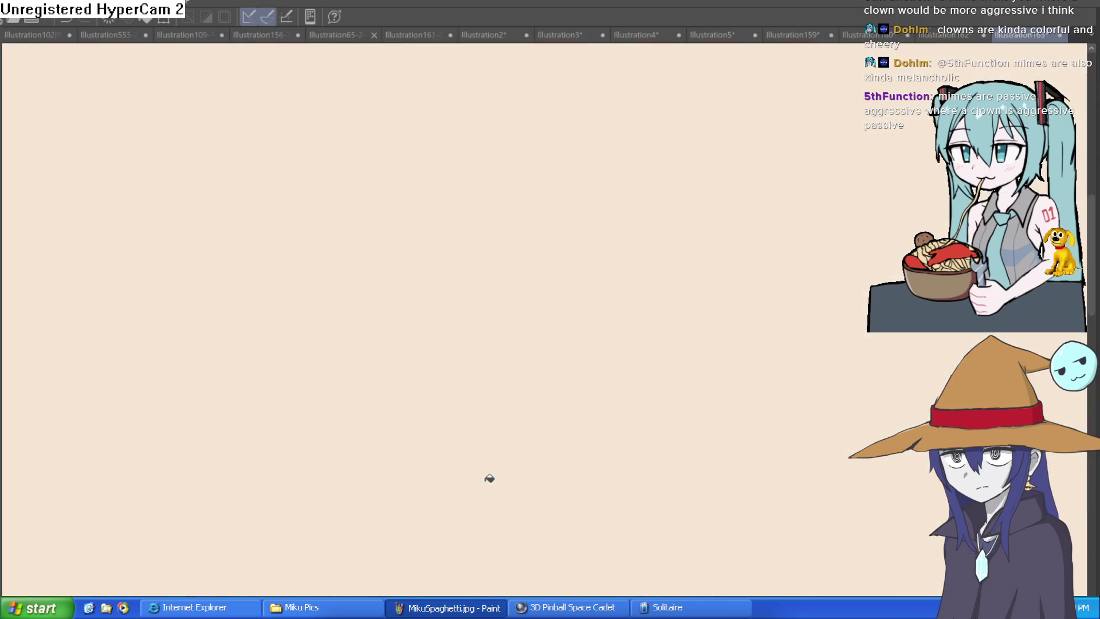
key(ctrl+z)
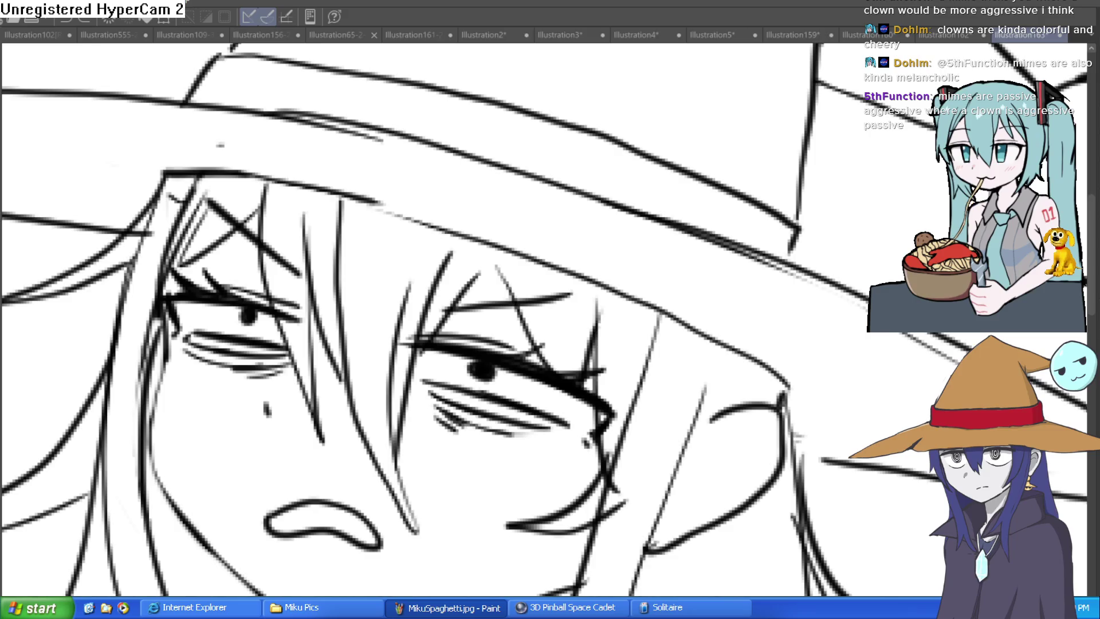
click(521, 525)
click(509, 322)
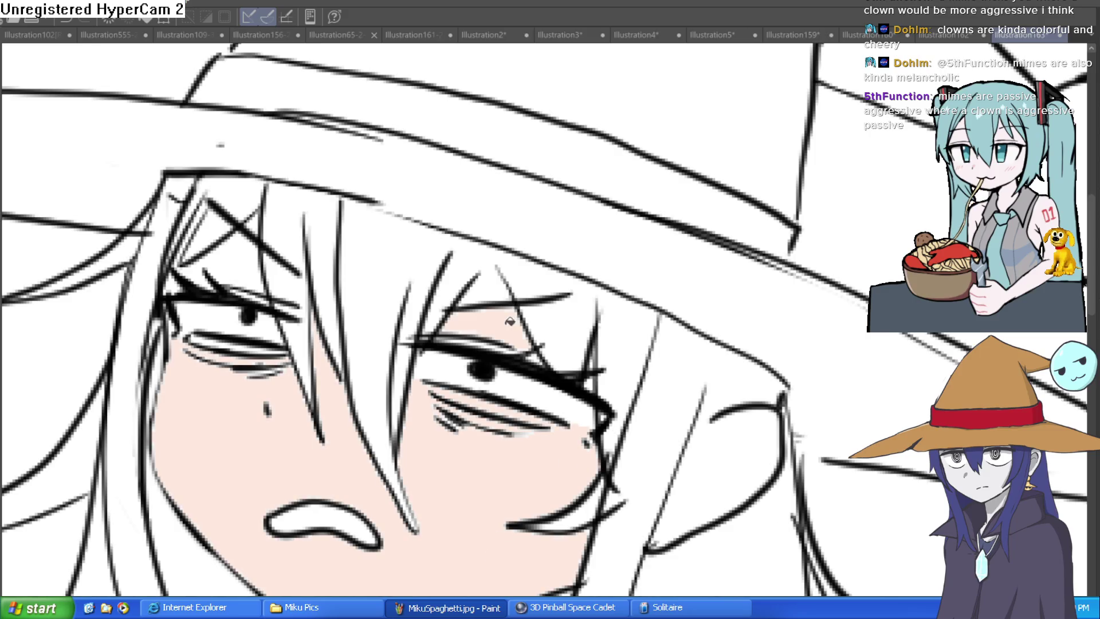
key(ctrl+z)
key(ctrl+z)
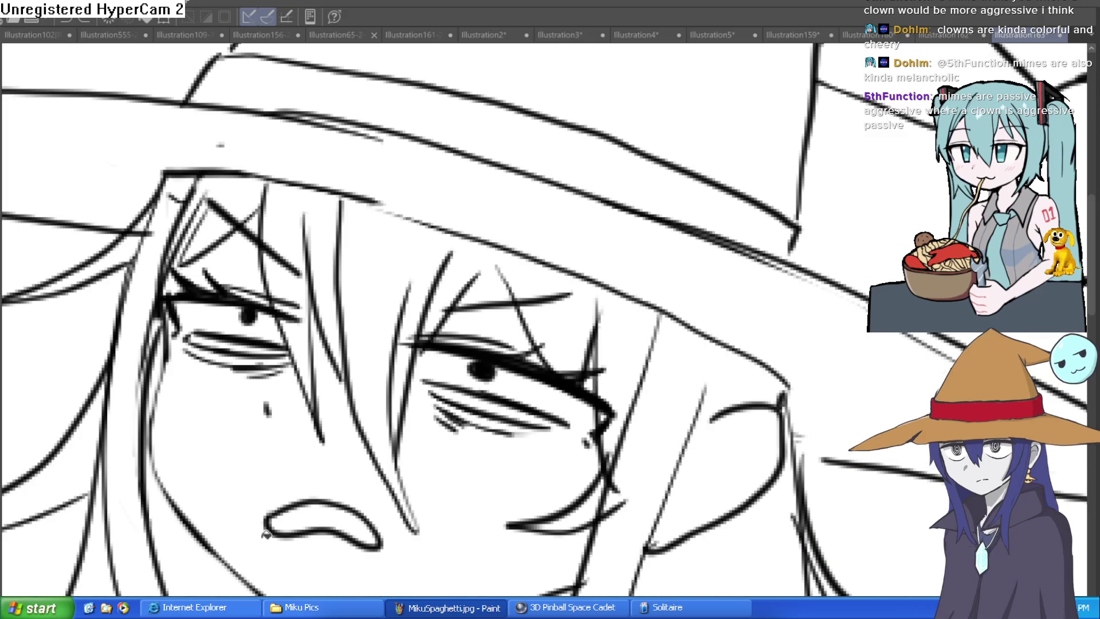
click(438, 555)
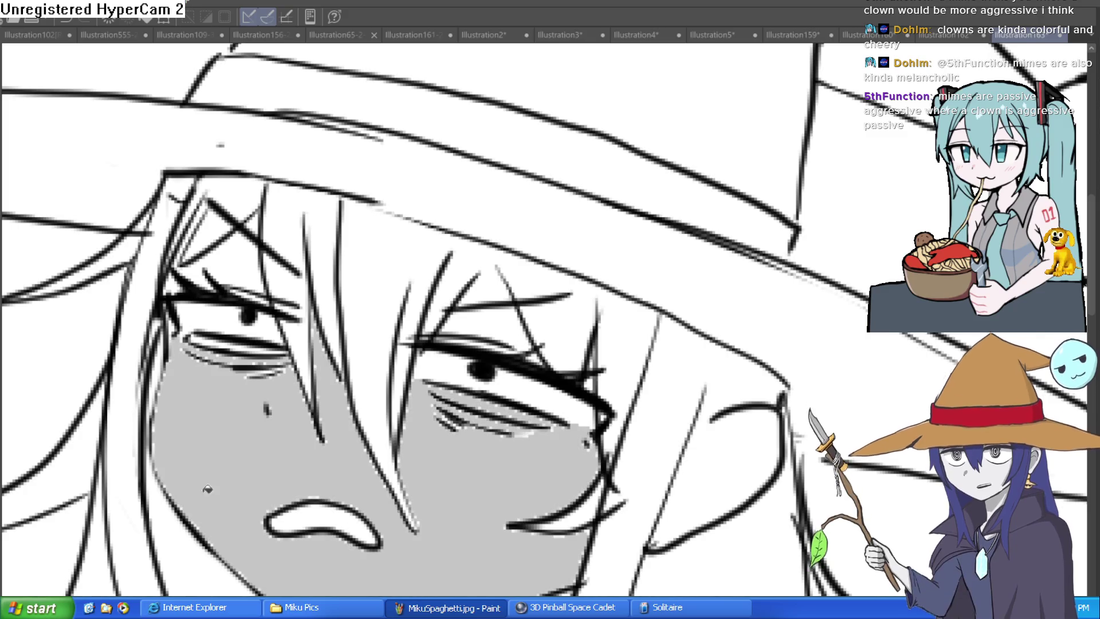
key(ctrl+z)
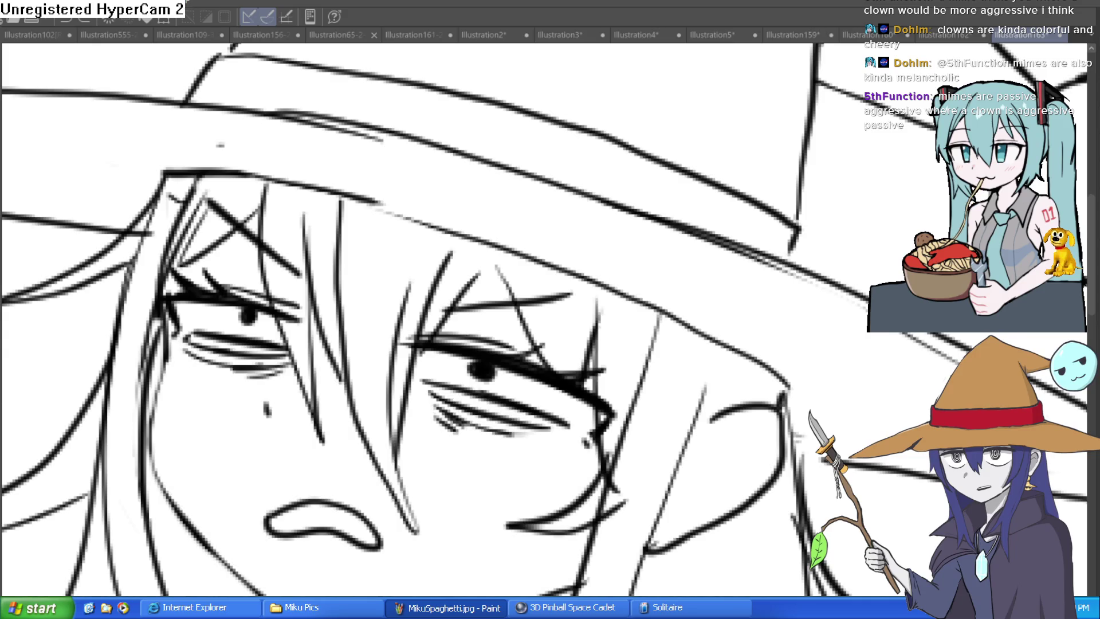
Outline a pink circle on each cheek and fill both solid pink, redoing misfilled areas.
mouse_move(189, 381)
mouse_down()
mouse_move(206, 504)
mouse_move(184, 379)
mouse_up()
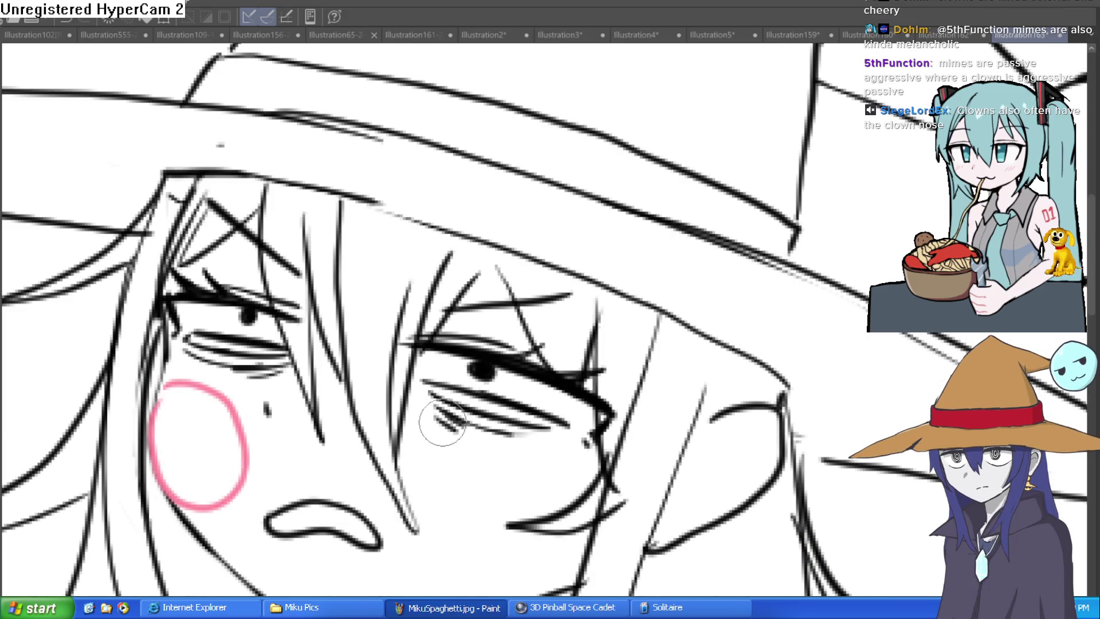
mouse_move(593, 470)
mouse_down()
mouse_move(487, 552)
mouse_move(584, 565)
mouse_up()
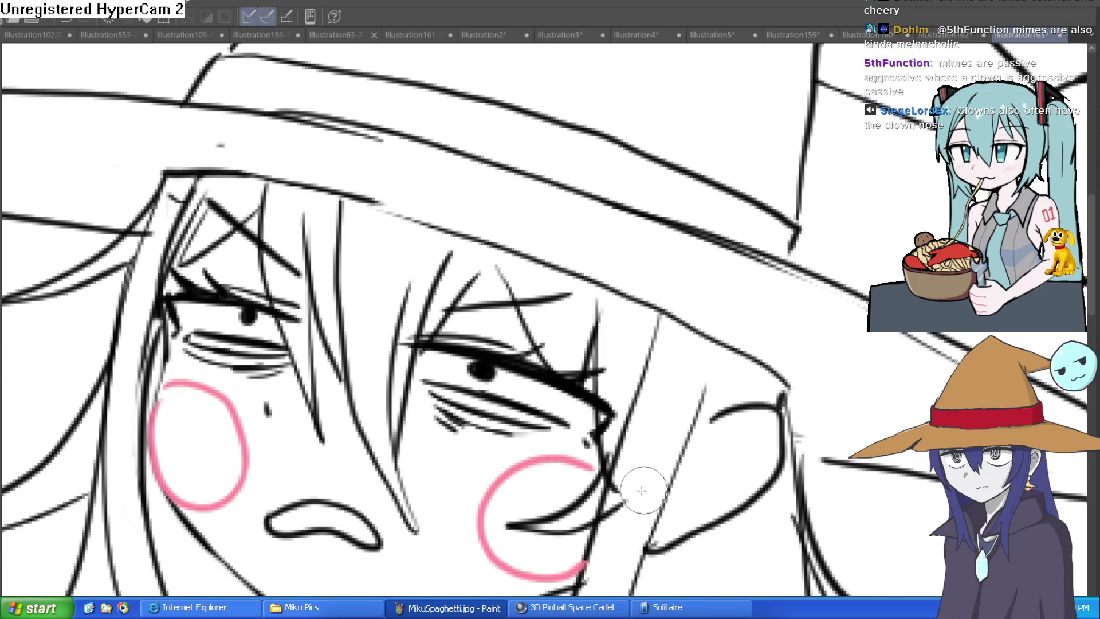
click(569, 486)
click(559, 528)
key(ctrl+z)
key(ctrl+z)
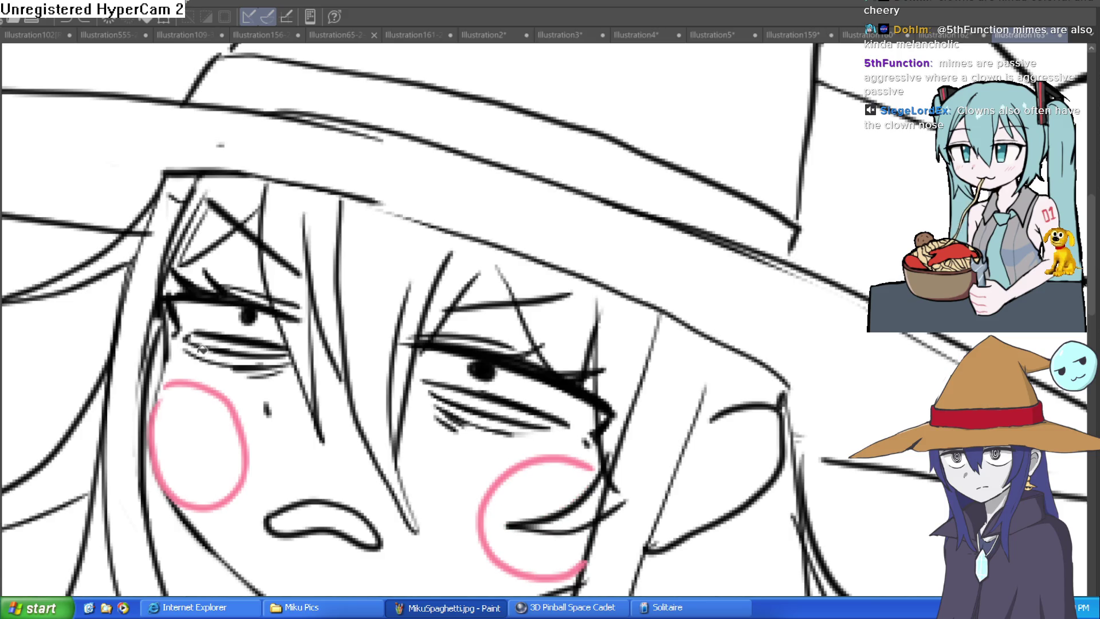
click(218, 437)
key(ctrl+z)
click(239, 441)
click(571, 530)
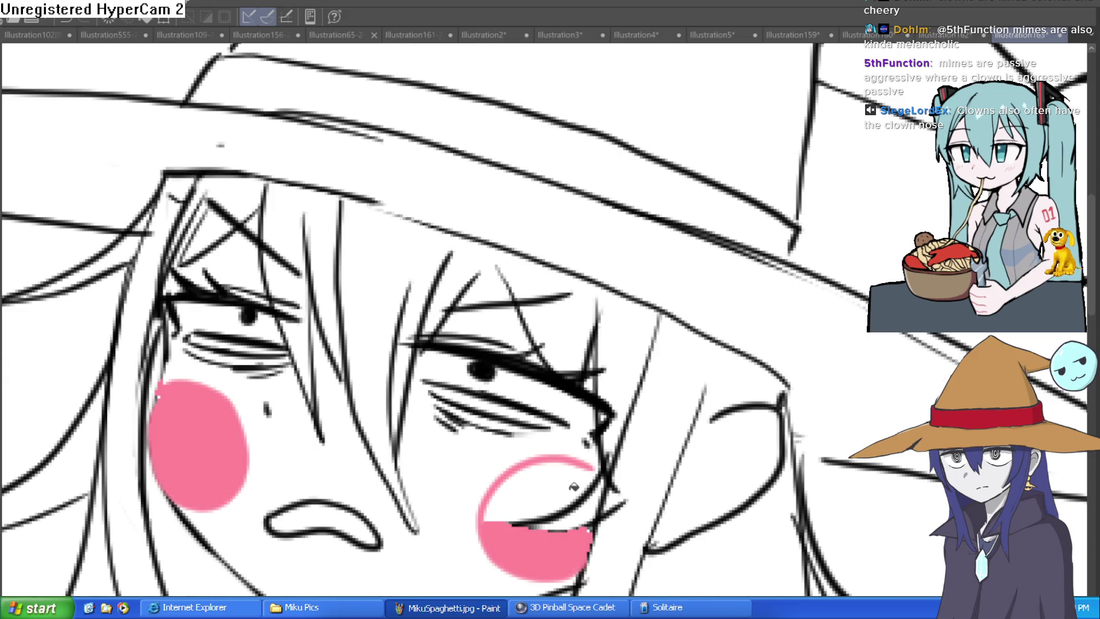
click(578, 471)
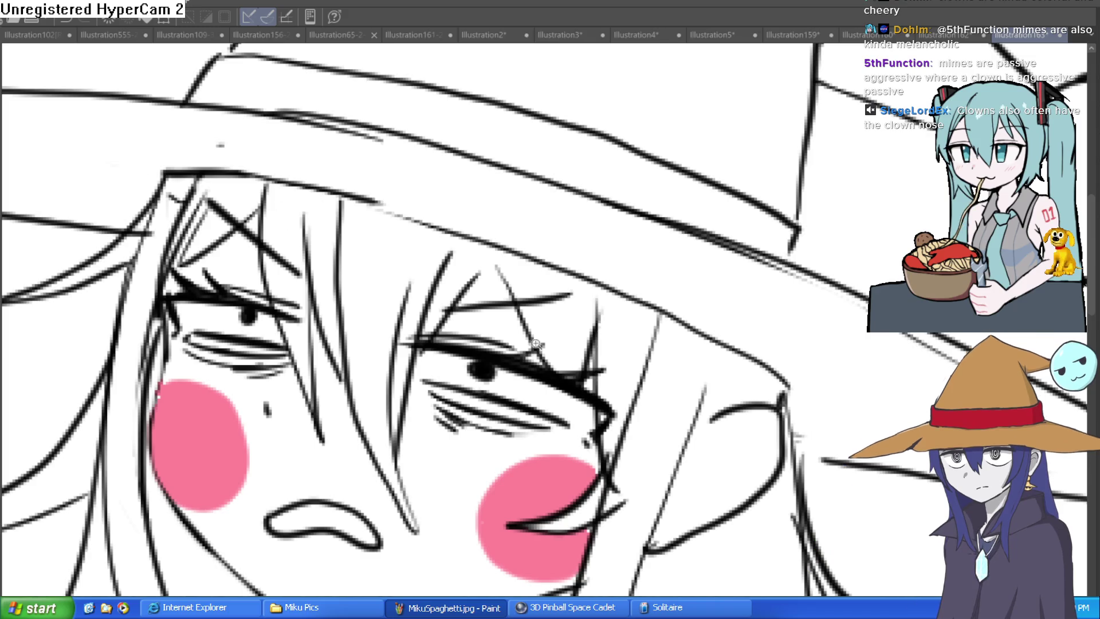
Draw filled blue triangle marks above and below each eye to form clown diamonds.
scroll(515, 344, up, 3)
mouse_move(458, 346)
mouse_down()
mouse_move(535, 240)
mouse_move(505, 360)
mouse_move(483, 319)
mouse_up()
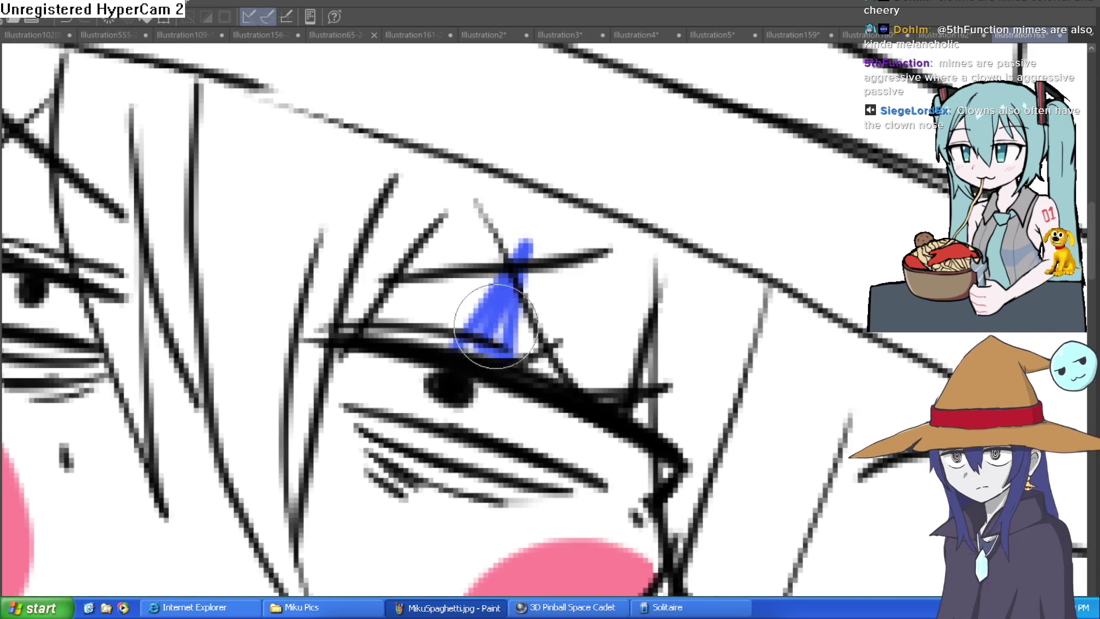
scroll(483, 320, down, 5)
click(496, 276)
mouse_move(496, 279)
mouse_down()
mouse_move(479, 389)
mouse_move(521, 269)
mouse_up()
scroll(522, 269, down, 3)
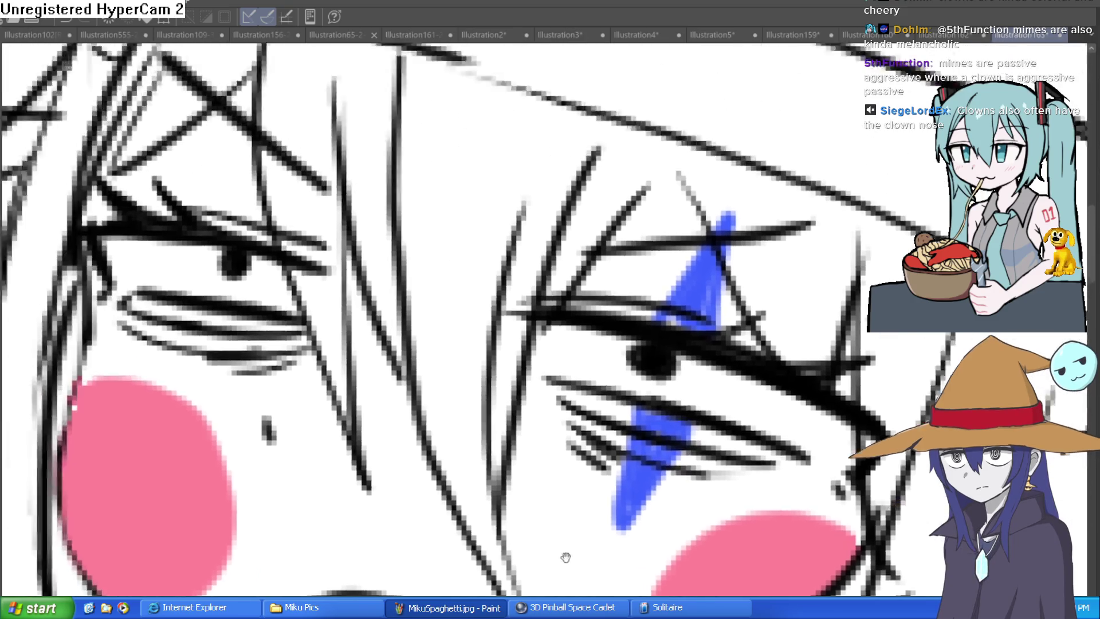
scroll(270, 290, up, 2)
mouse_move(271, 290)
mouse_down()
mouse_move(315, 189)
mouse_move(295, 249)
mouse_up()
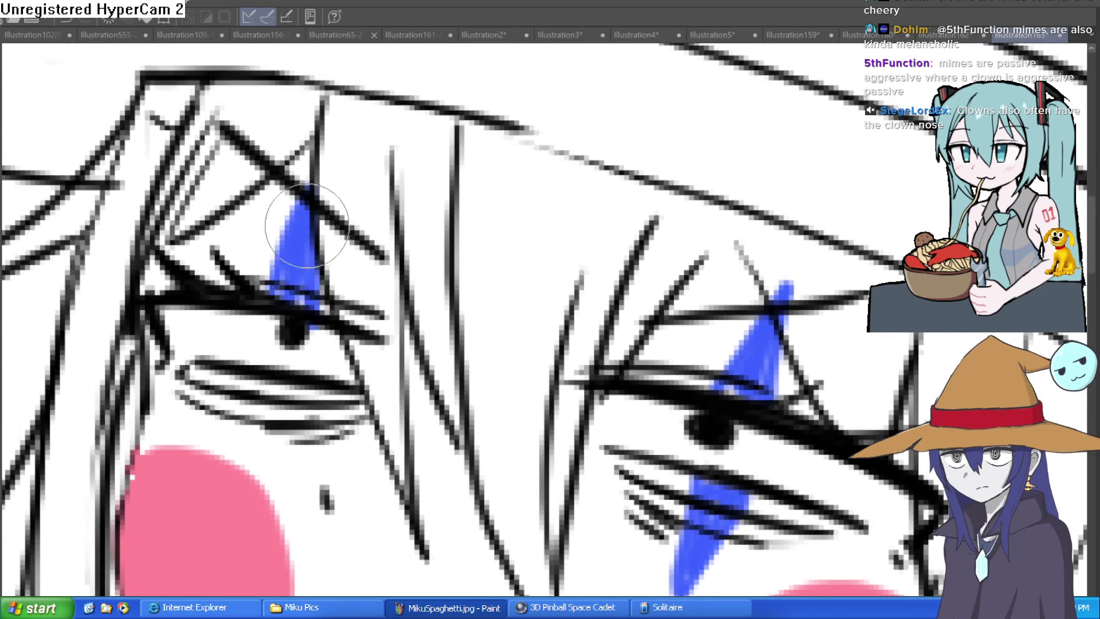
mouse_move(270, 387)
mouse_down()
mouse_move(270, 491)
mouse_move(297, 408)
mouse_up()
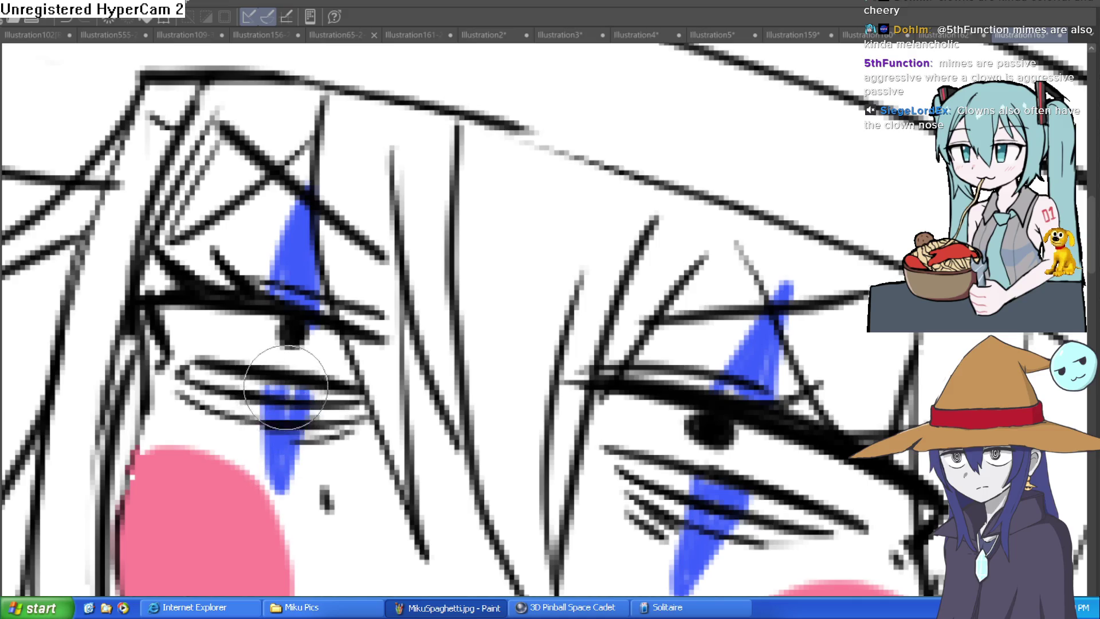
scroll(676, 335, down, 5)
Draw a red circle over the left cheek and fill it solid red as the clown nose.
mouse_move(688, 340)
mouse_down()
mouse_move(673, 325)
mouse_move(659, 332)
mouse_up()
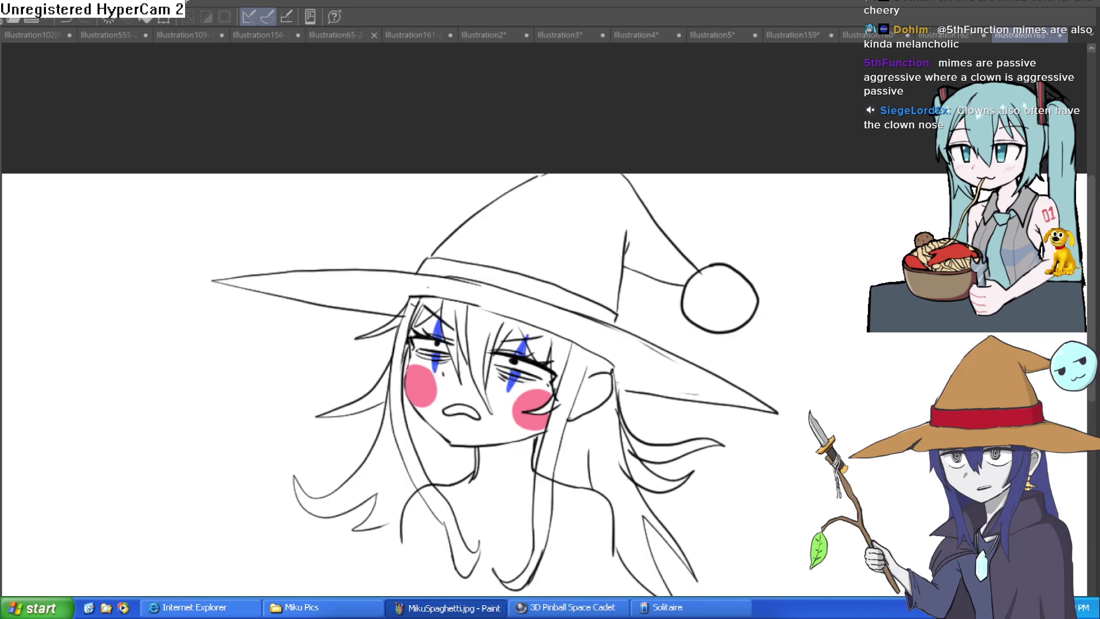
mouse_move(384, 302)
mouse_down()
mouse_move(453, 341)
mouse_move(369, 381)
mouse_move(404, 355)
mouse_move(381, 401)
mouse_move(443, 366)
mouse_move(397, 384)
mouse_up()
key(ctrl+z)
key(ctrl+z)
key(ctrl+z)
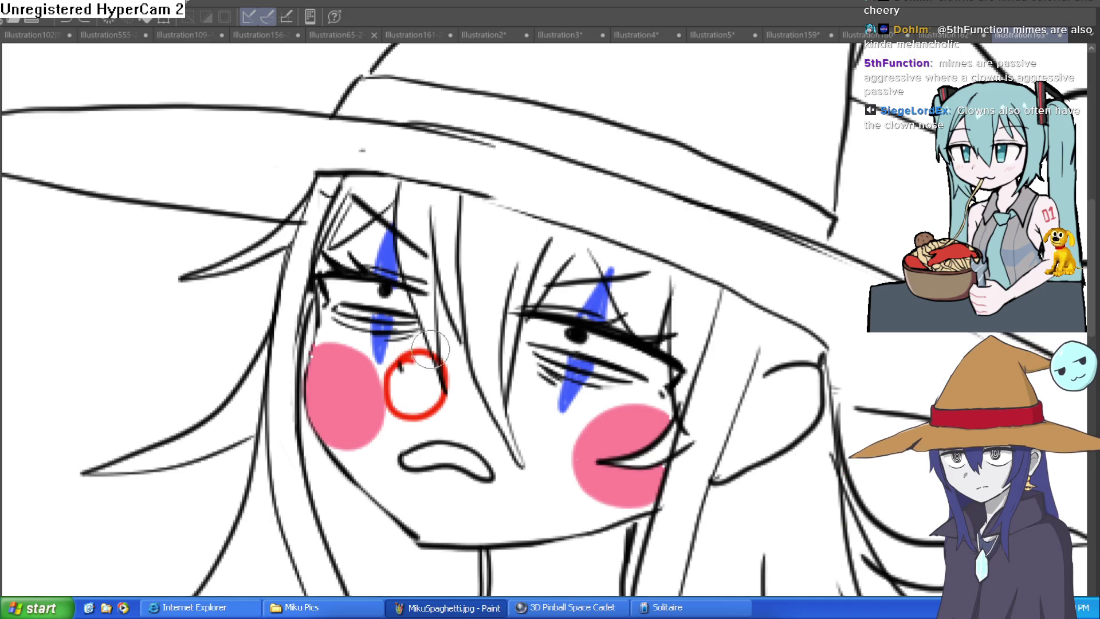
key(ctrl+z)
drag(350, 348, 373, 338)
key(ctrl+z)
key(ctrl+z)
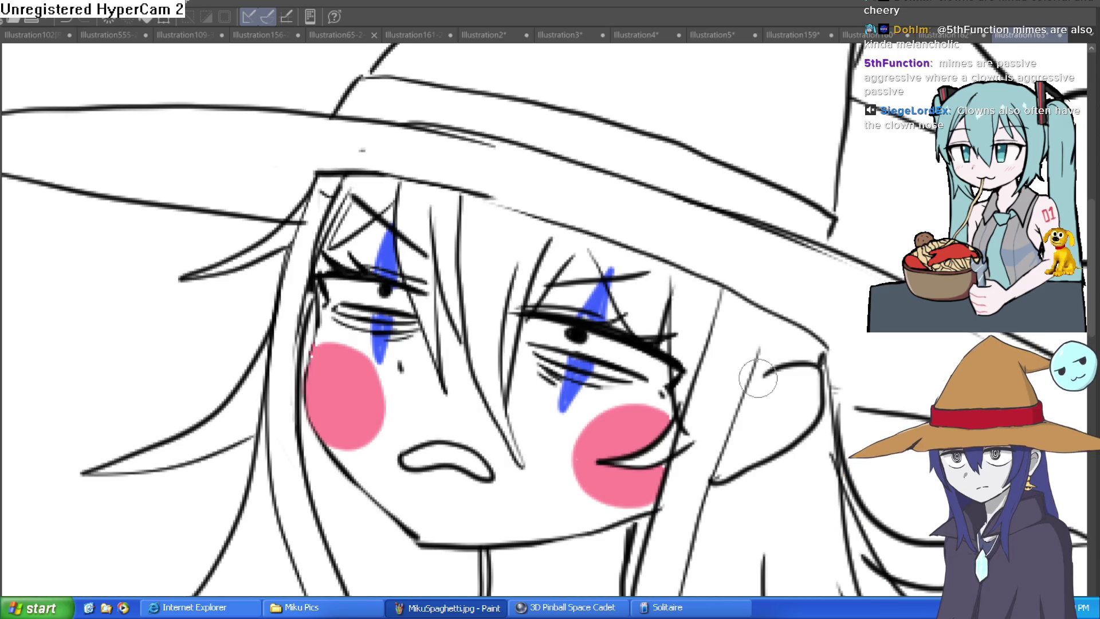
drag(374, 334, 380, 403)
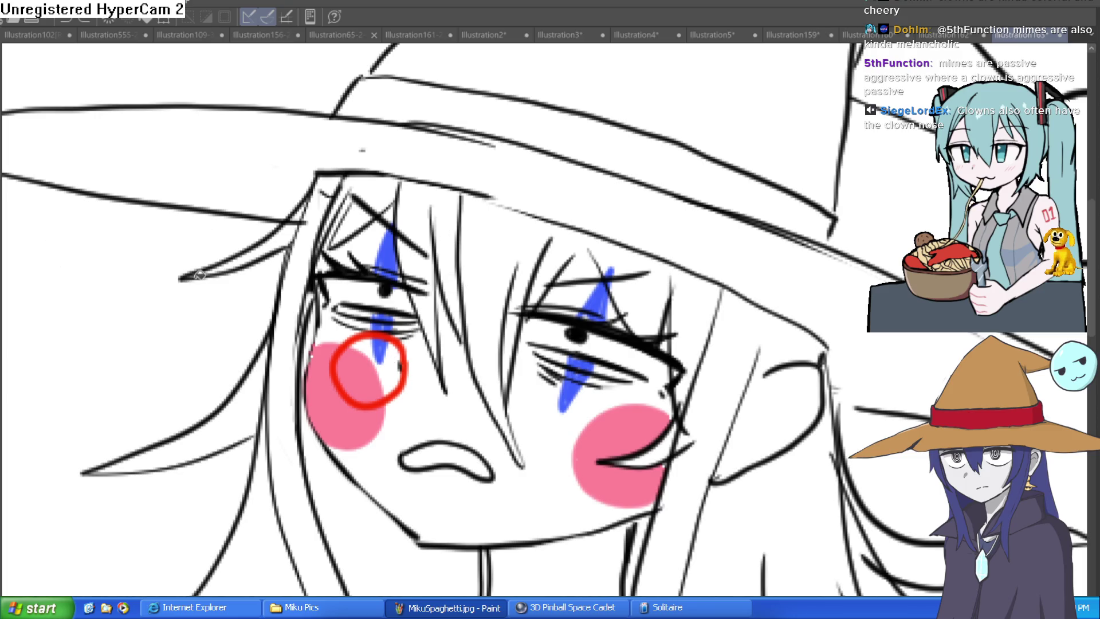
click(396, 368)
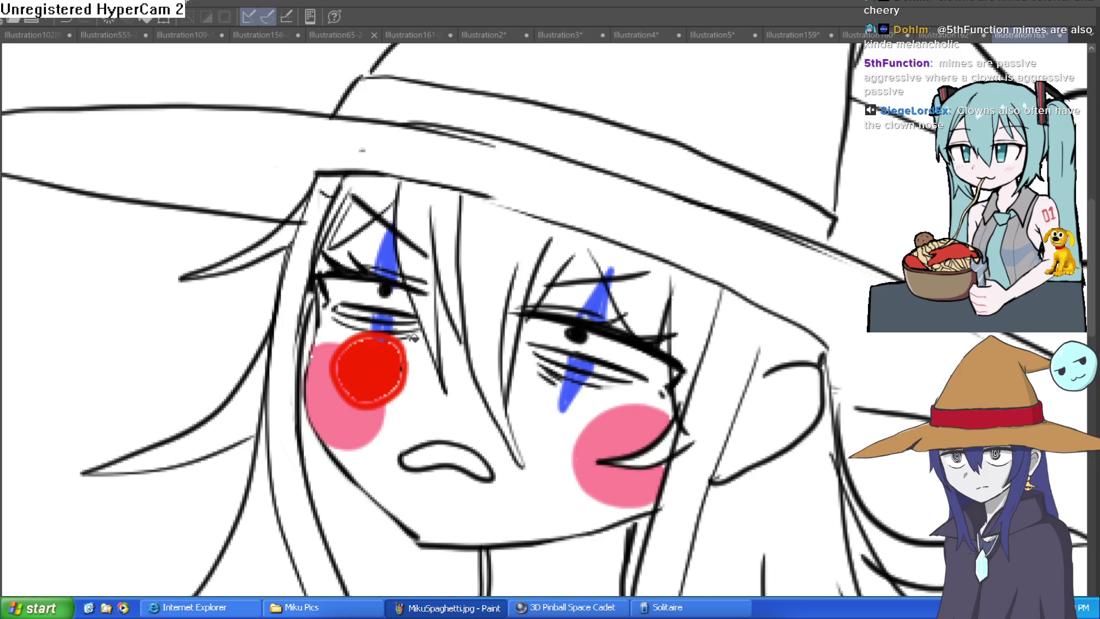
scroll(381, 344, up, 2)
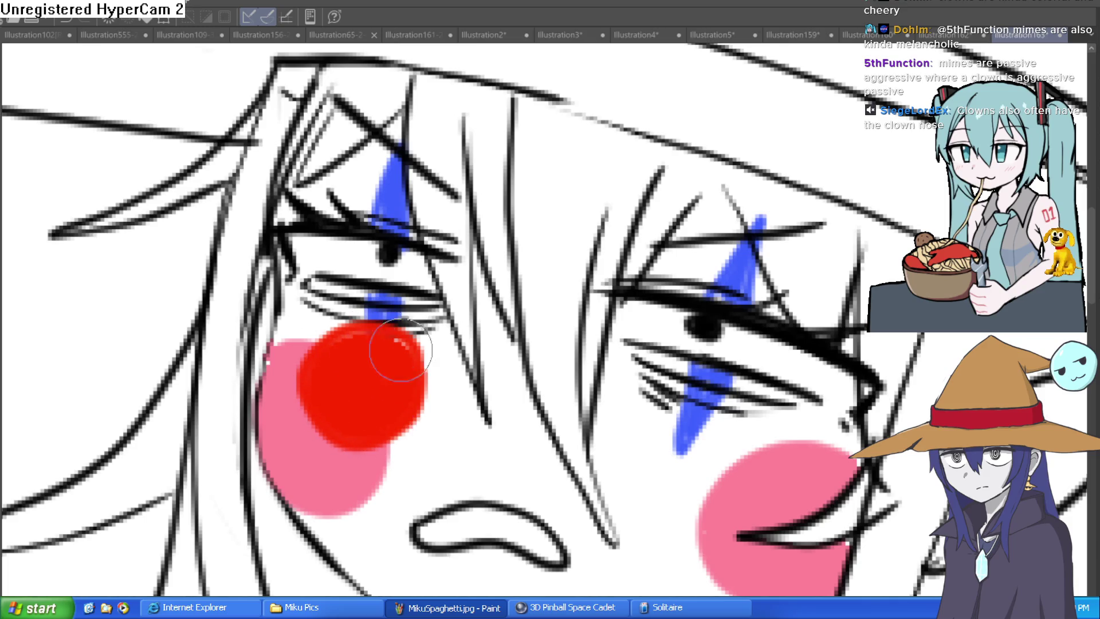
scroll(605, 299, down, 5)
scroll(635, 312, up, 5)
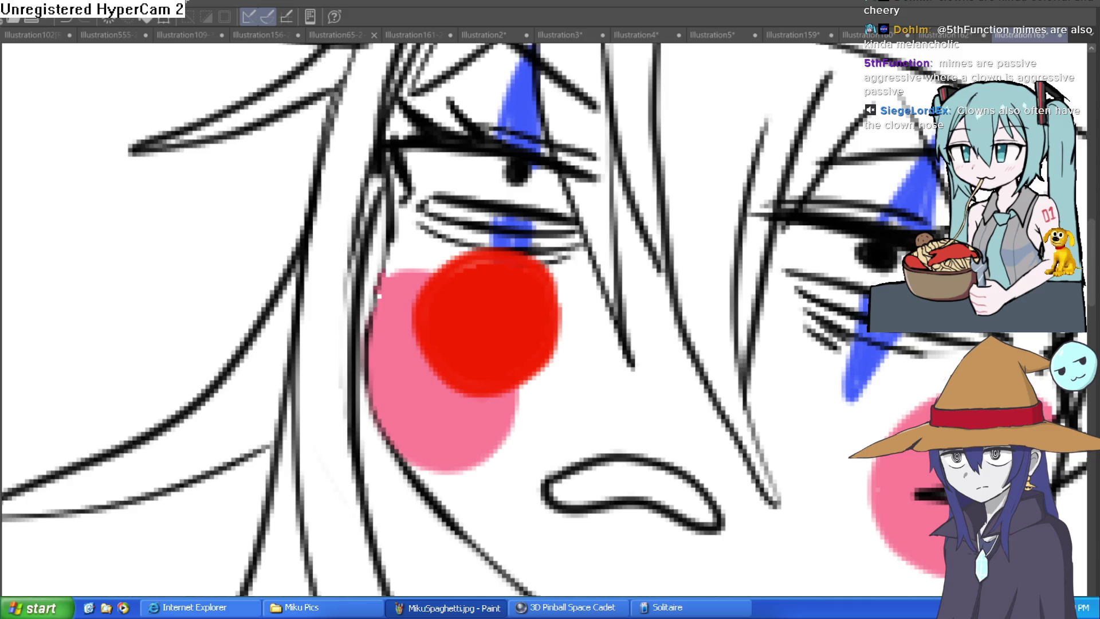
Paint dark red shading along the nose's lower right edge.
mouse_move(547, 273)
mouse_down()
mouse_move(523, 344)
mouse_move(472, 368)
mouse_move(422, 349)
mouse_move(523, 363)
mouse_up()
key(ctrl+z)
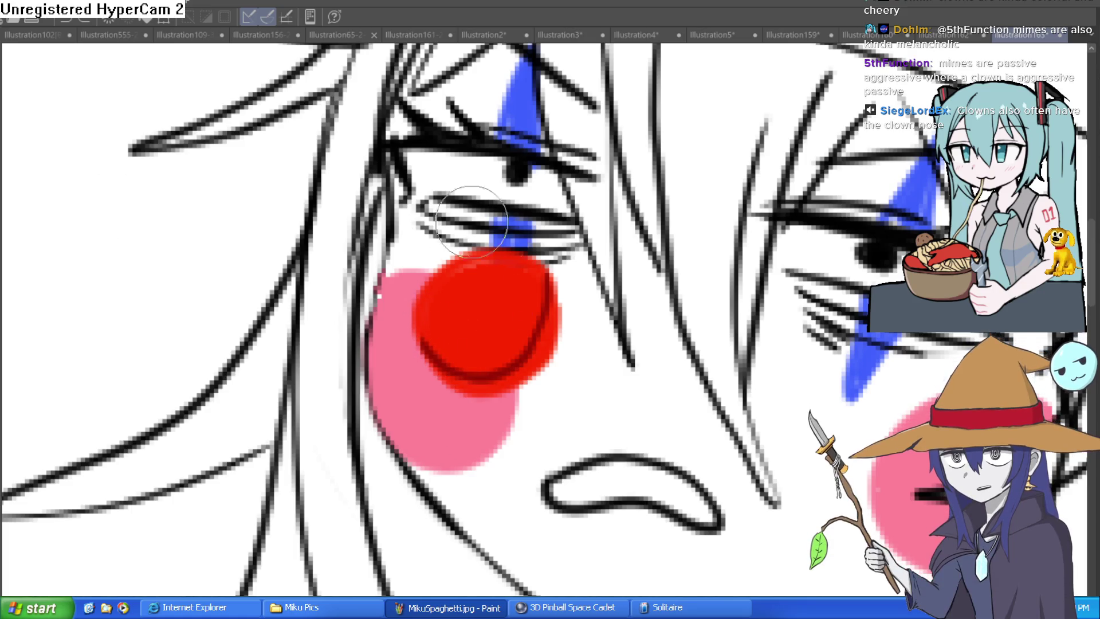
mouse_move(543, 283)
mouse_down()
mouse_move(535, 321)
mouse_move(482, 369)
mouse_move(431, 356)
mouse_move(508, 376)
mouse_move(552, 312)
mouse_move(533, 287)
mouse_move(569, 312)
mouse_move(528, 287)
mouse_move(562, 319)
mouse_move(528, 373)
mouse_move(467, 380)
mouse_move(430, 356)
mouse_up()
mouse_move(484, 318)
mouse_down()
mouse_move(528, 369)
mouse_move(560, 332)
mouse_move(552, 284)
mouse_move(482, 303)
mouse_up()
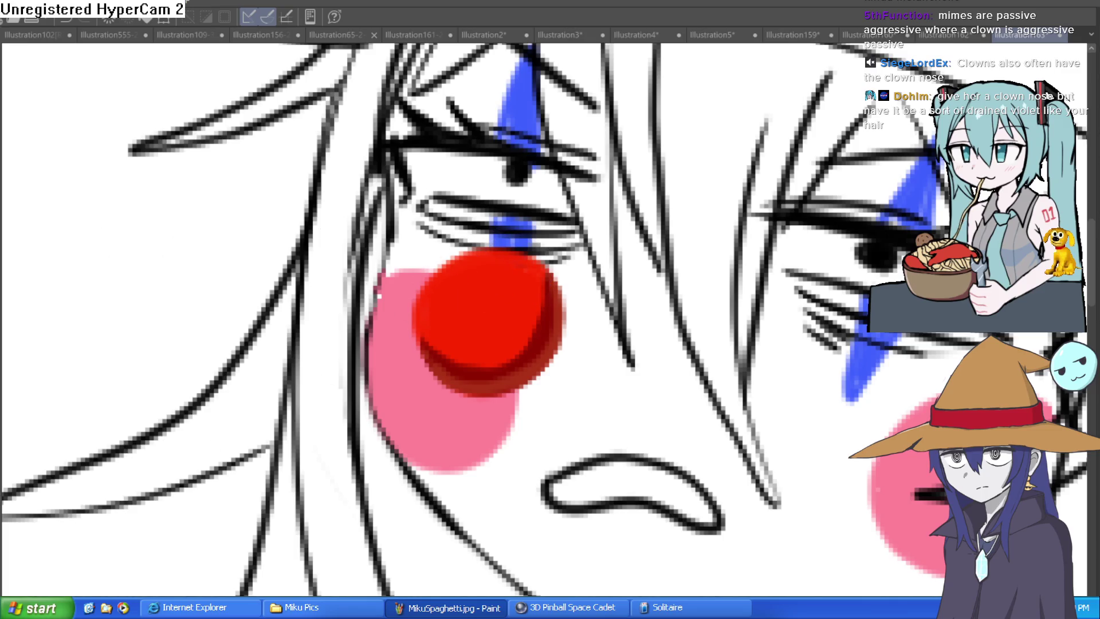
Add a white highlight streak and a small white dot on the nose.
drag(481, 269, 462, 291)
click(440, 316)
scroll(569, 334, down, 3)
scroll(588, 344, up, 5)
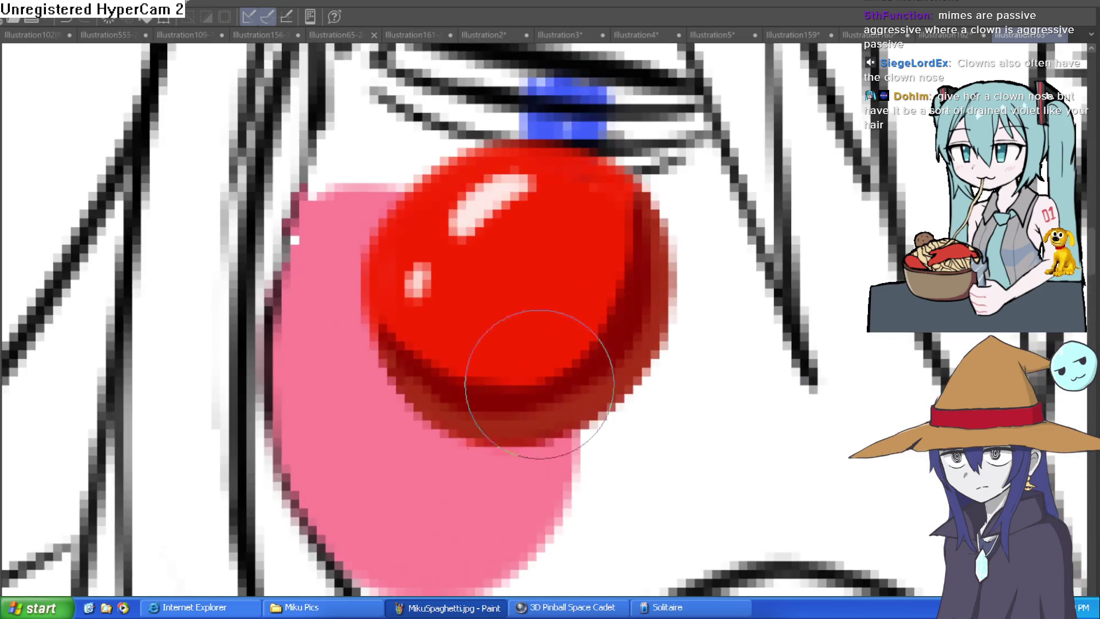
Sample the rim's dark red and deepen the shading along the nose's right and lower rim.
click(597, 360)
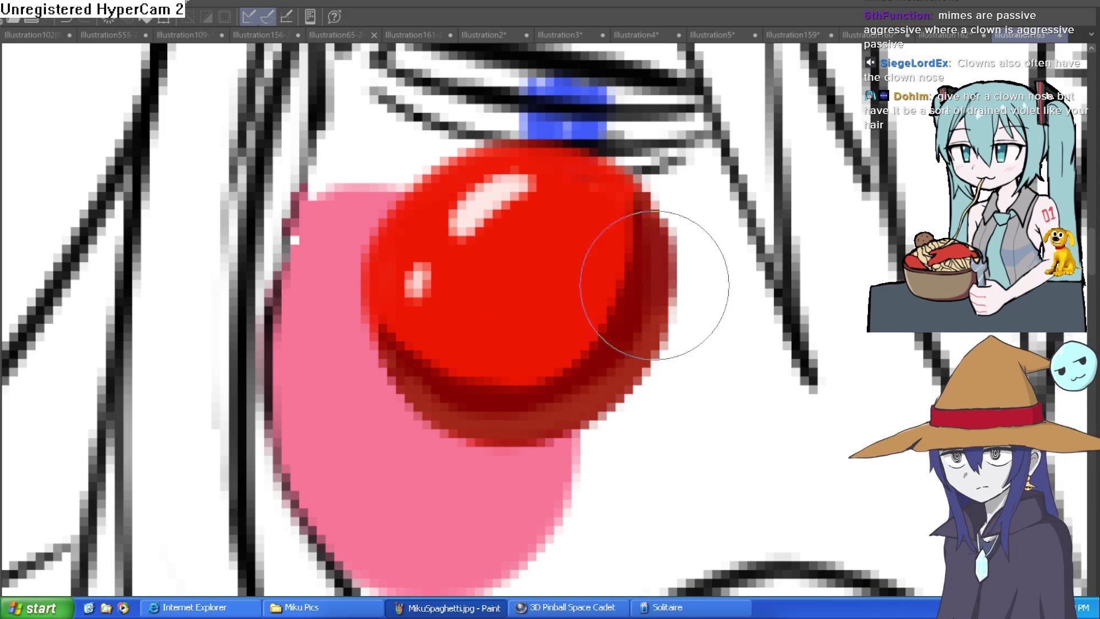
mouse_move(627, 377)
mouse_down()
mouse_move(508, 438)
mouse_move(356, 319)
mouse_move(560, 423)
mouse_move(652, 353)
mouse_move(658, 233)
mouse_move(638, 196)
mouse_up()
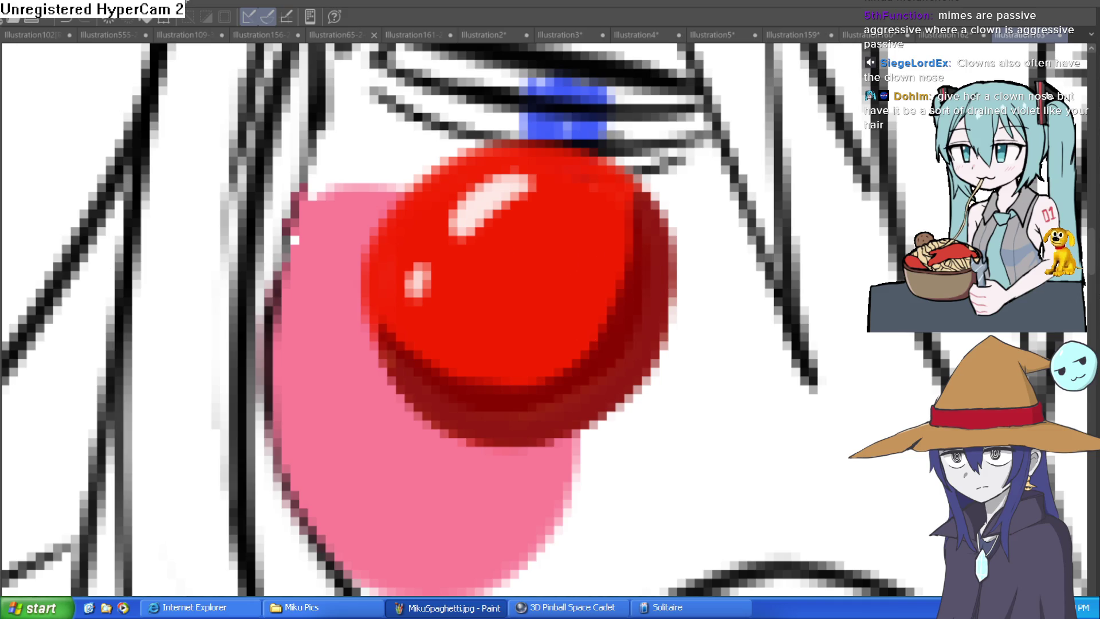
mouse_move(602, 209)
mouse_down()
mouse_move(634, 226)
mouse_move(541, 368)
mouse_move(418, 358)
mouse_up()
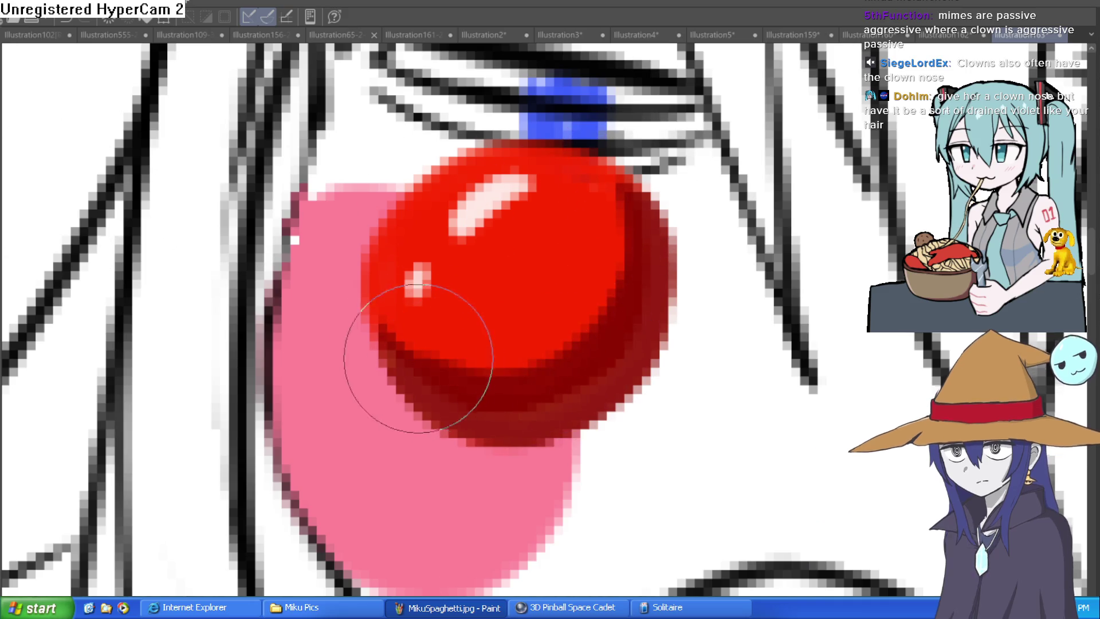
mouse_move(368, 300)
mouse_down()
mouse_move(560, 373)
mouse_move(630, 336)
mouse_up()
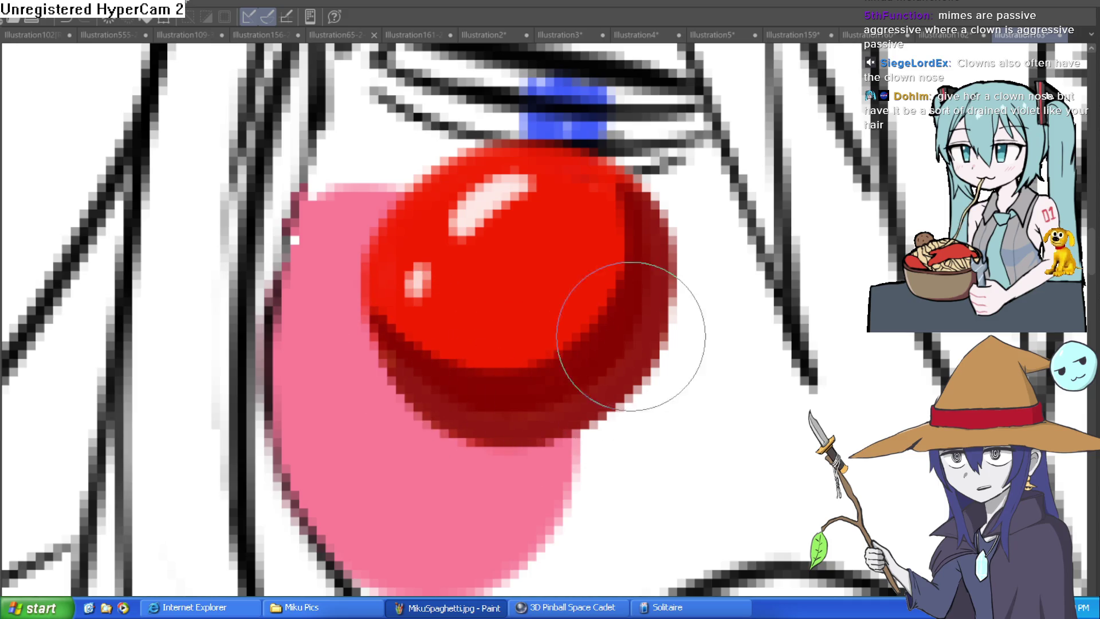
scroll(852, 328, down, 5)
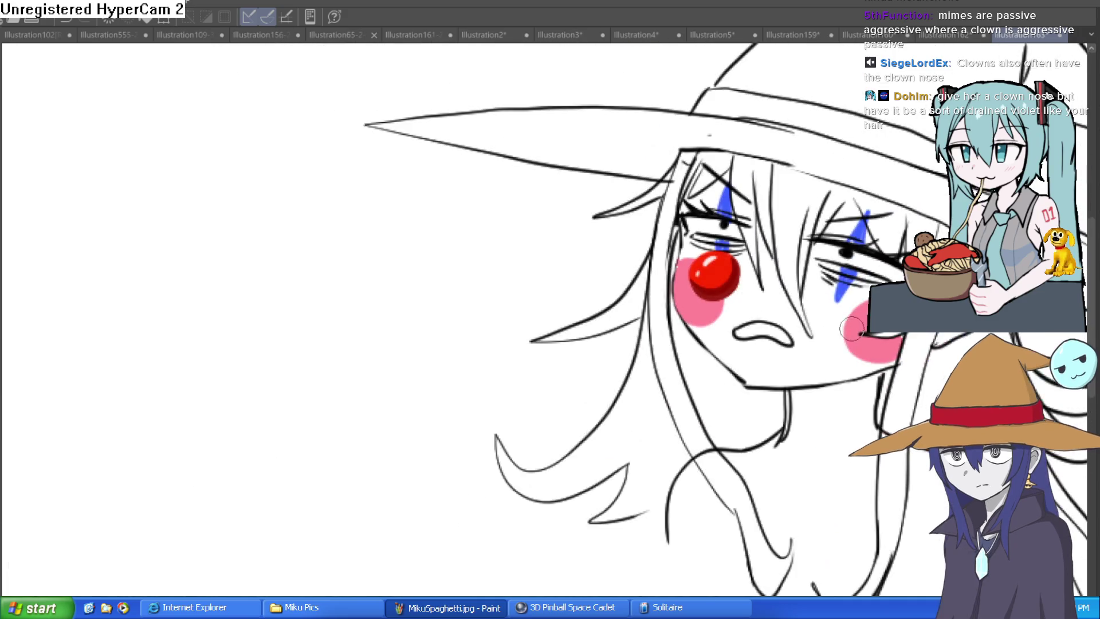
Brush red over the nose's dark lower shading to lighten it.
scroll(852, 328, up, 5)
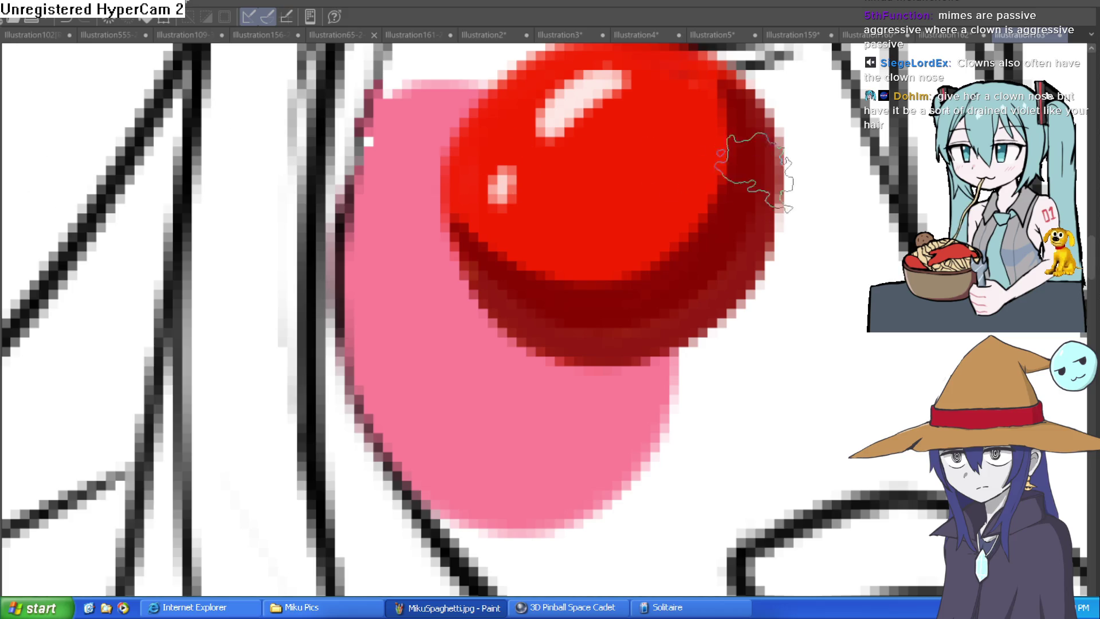
mouse_move(761, 136)
mouse_down()
mouse_move(749, 258)
mouse_move(614, 338)
mouse_move(486, 288)
mouse_move(509, 322)
mouse_move(611, 317)
mouse_move(749, 263)
mouse_move(551, 339)
mouse_move(545, 299)
mouse_move(769, 207)
mouse_move(761, 122)
mouse_move(745, 93)
mouse_up()
scroll(811, 140, down, 5)
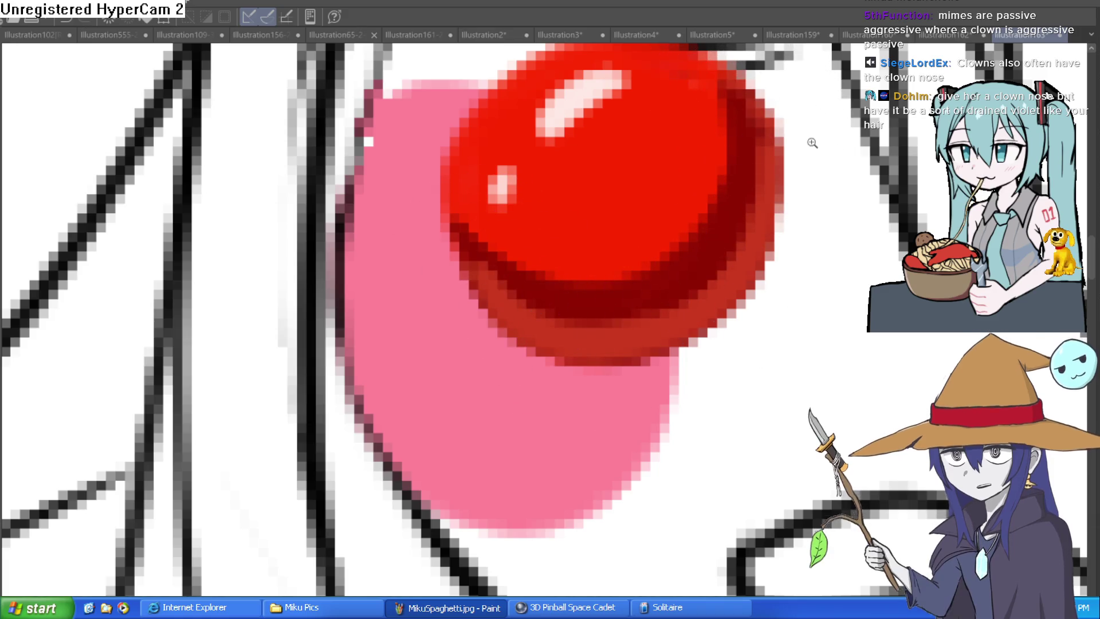
scroll(843, 257, up, 5)
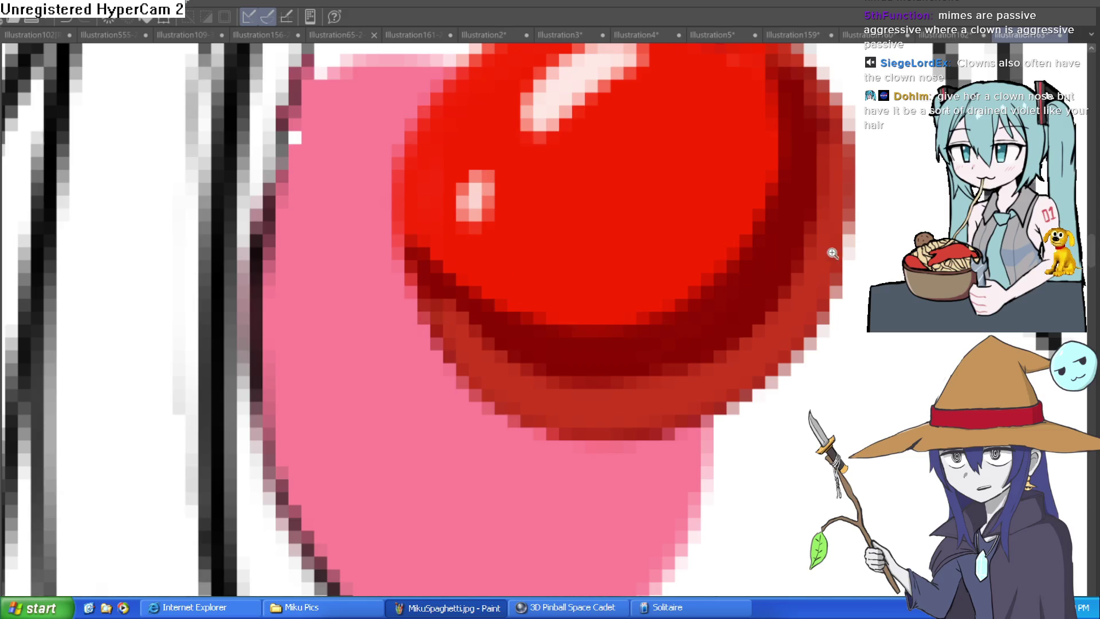
scroll(820, 212, down, 2)
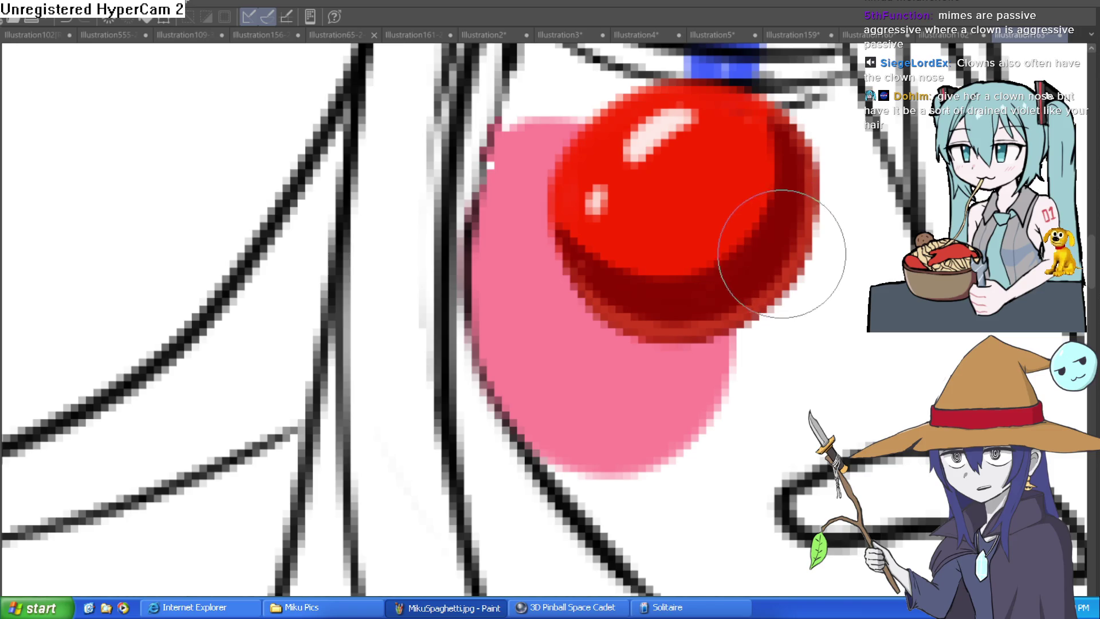
scroll(838, 159, down, 3)
scroll(871, 235, up, 1)
scroll(882, 240, up, 4)
scroll(883, 240, down, 2)
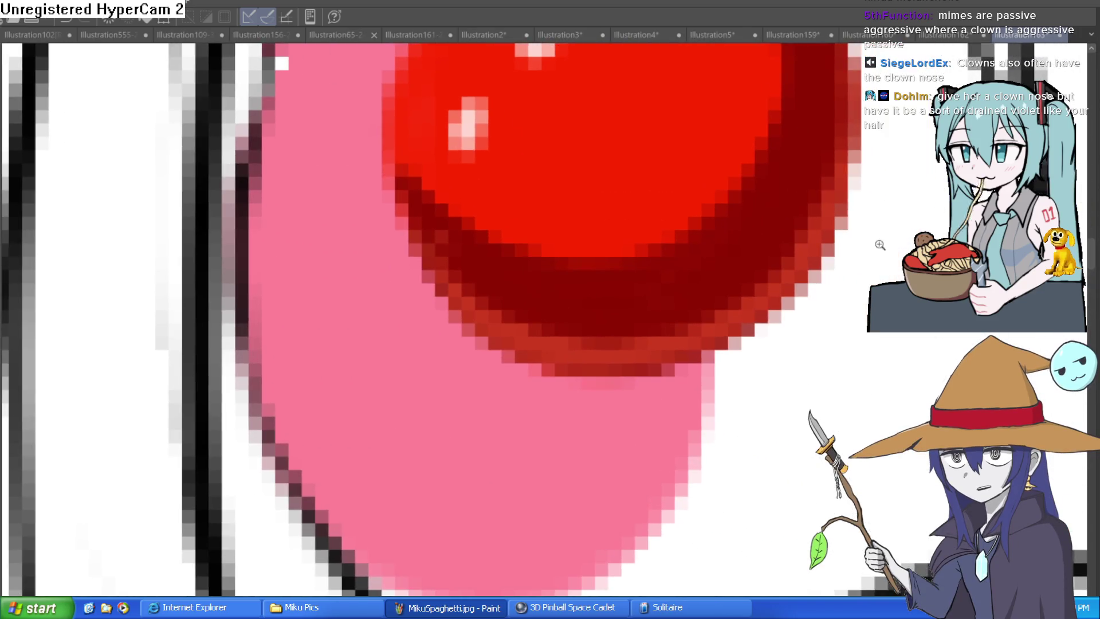
scroll(835, 319, down, 3)
scroll(781, 254, up, 1)
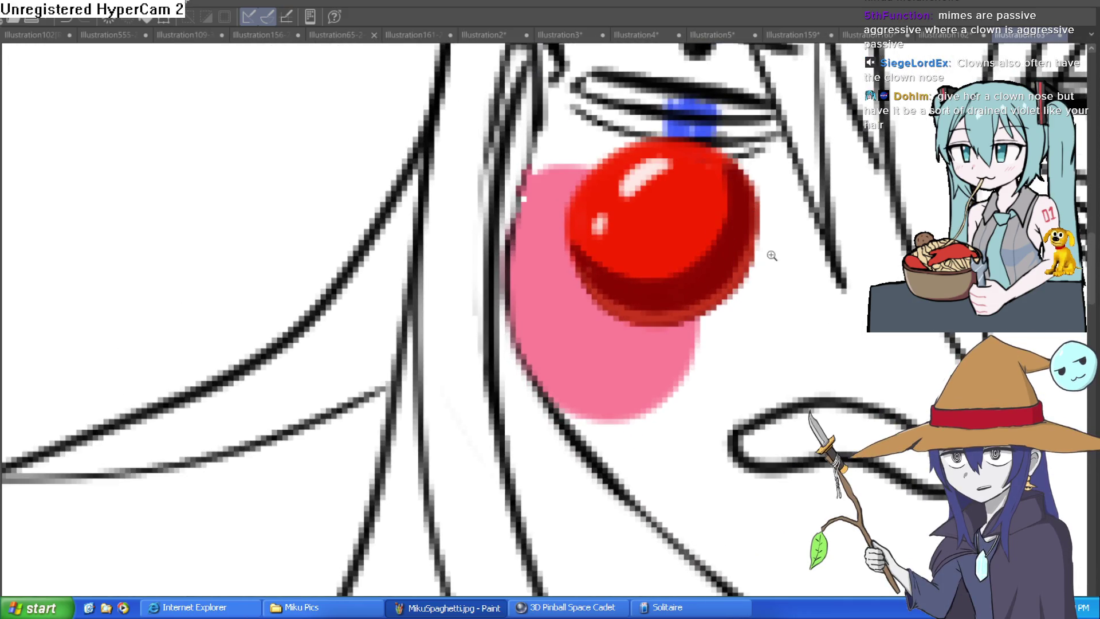
scroll(783, 256, up, 1)
scroll(780, 261, down, 2)
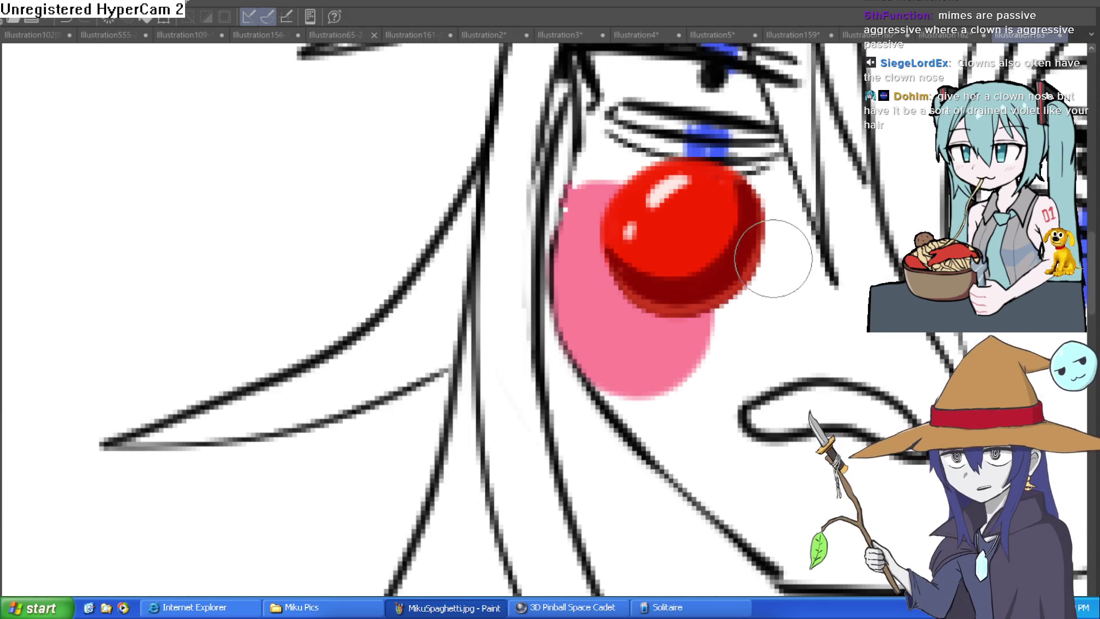
scroll(761, 258, down, 3)
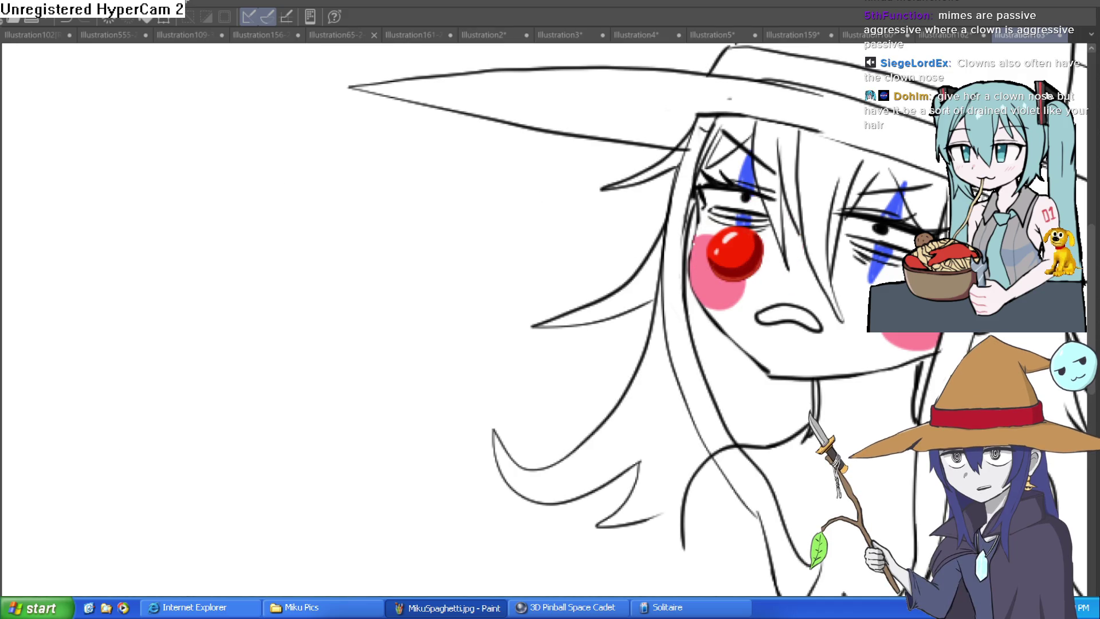
scroll(573, 214, up, 3)
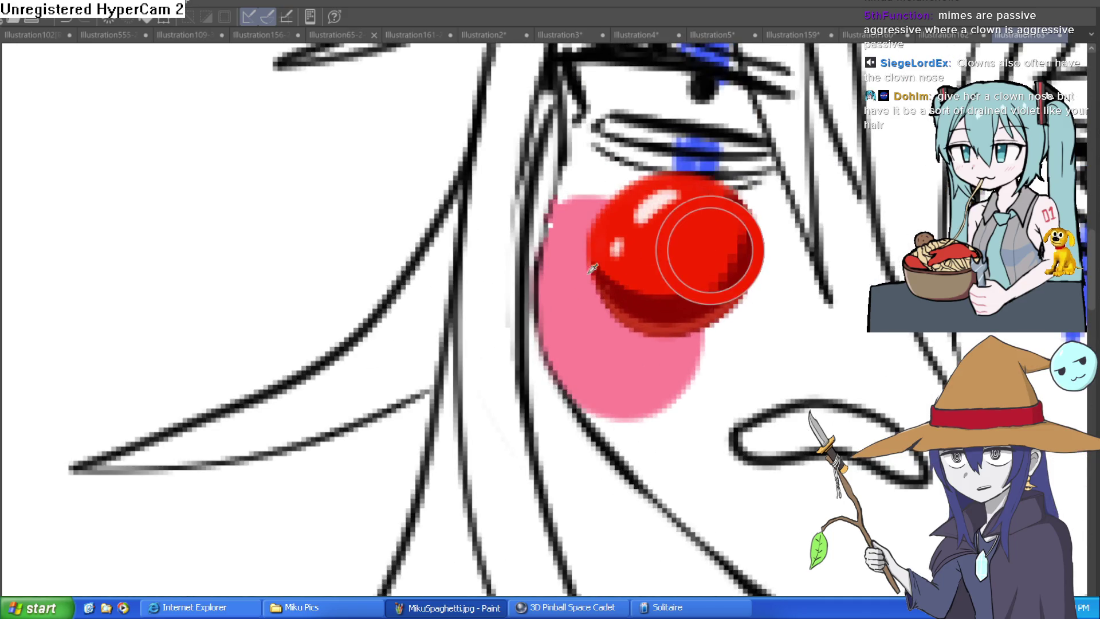
Repaint another part of the lower shading brighter red so it blends smoothly.
mouse_move(717, 216)
mouse_down()
mouse_move(719, 246)
mouse_move(663, 294)
mouse_move(609, 274)
mouse_move(614, 266)
mouse_up()
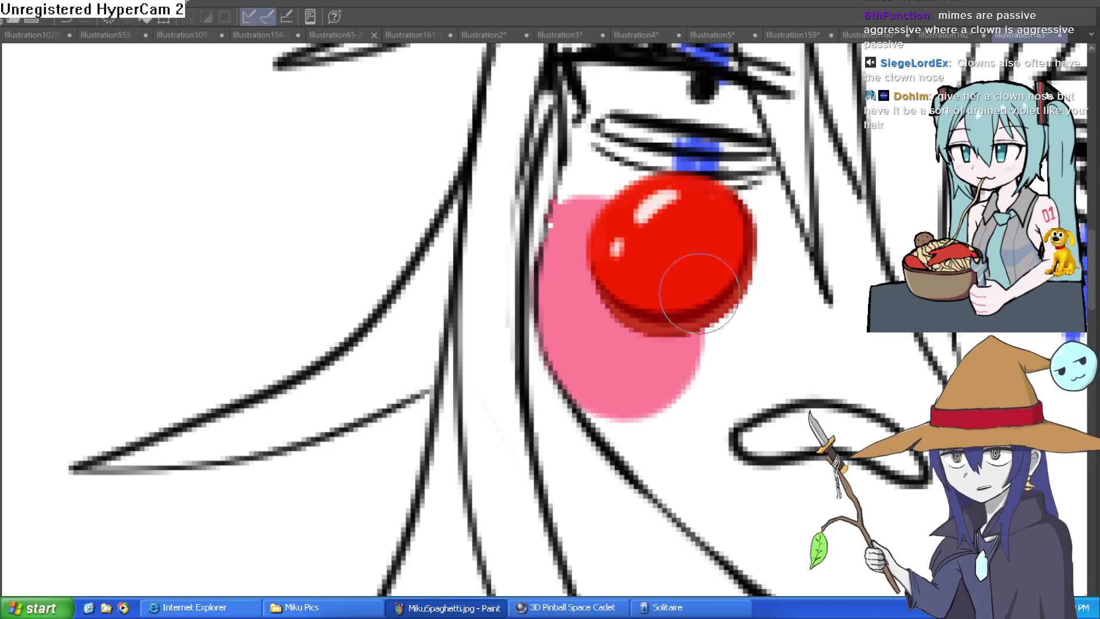
scroll(699, 290, down, 3)
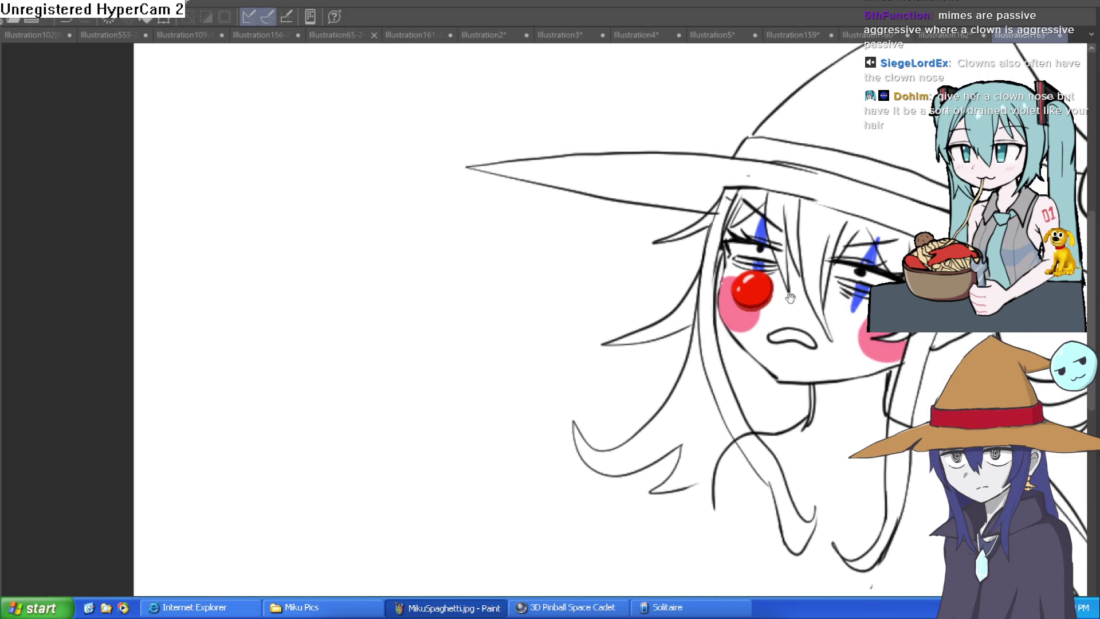
scroll(808, 281, up, 2)
drag(800, 320, 738, 329)
Transform the nose layer with Ctrl+T, shifting it slightly right and up, and apply it.
key(ctrl+t)
drag(656, 314, 666, 316)
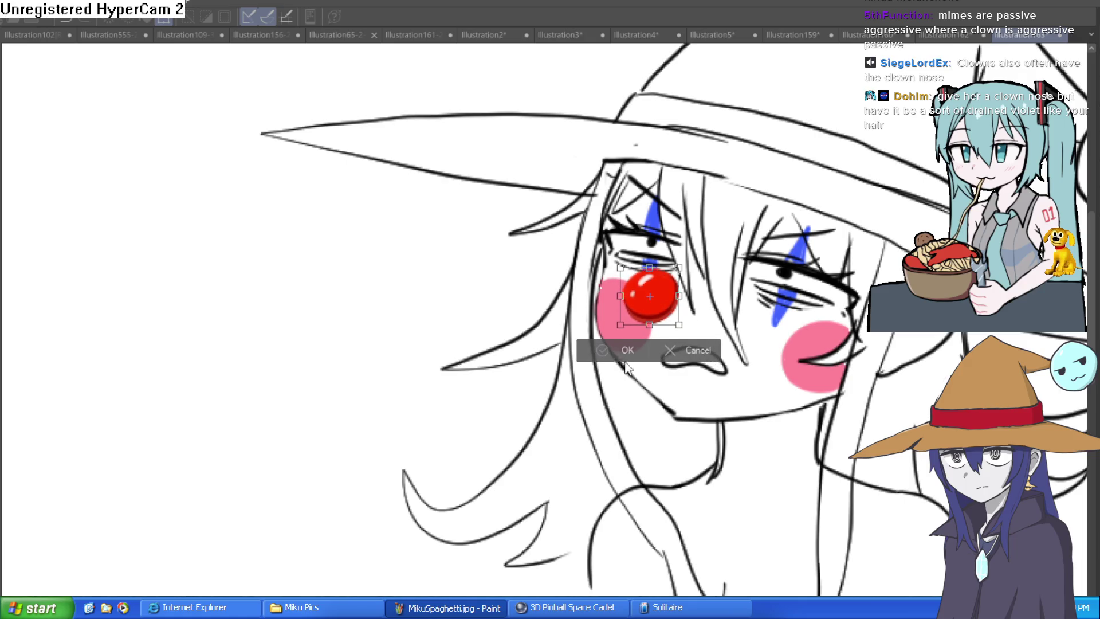
click(625, 361)
scroll(687, 367, down, 5)
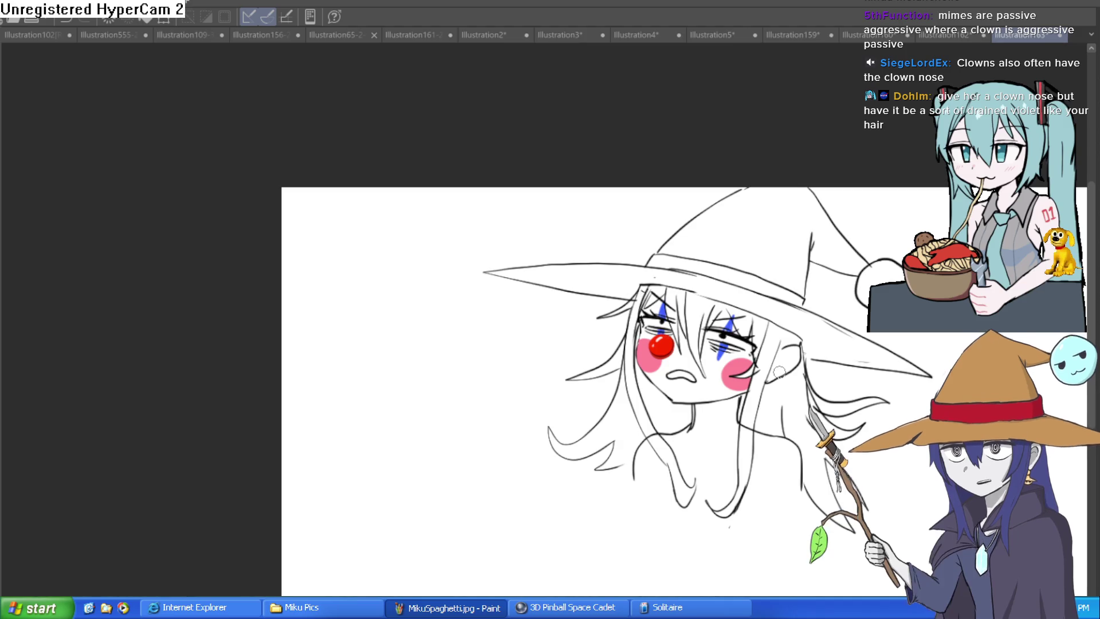
mouse_move(545, 297)
mouse_down()
mouse_move(504, 344)
mouse_move(573, 321)
mouse_move(677, 348)
mouse_up()
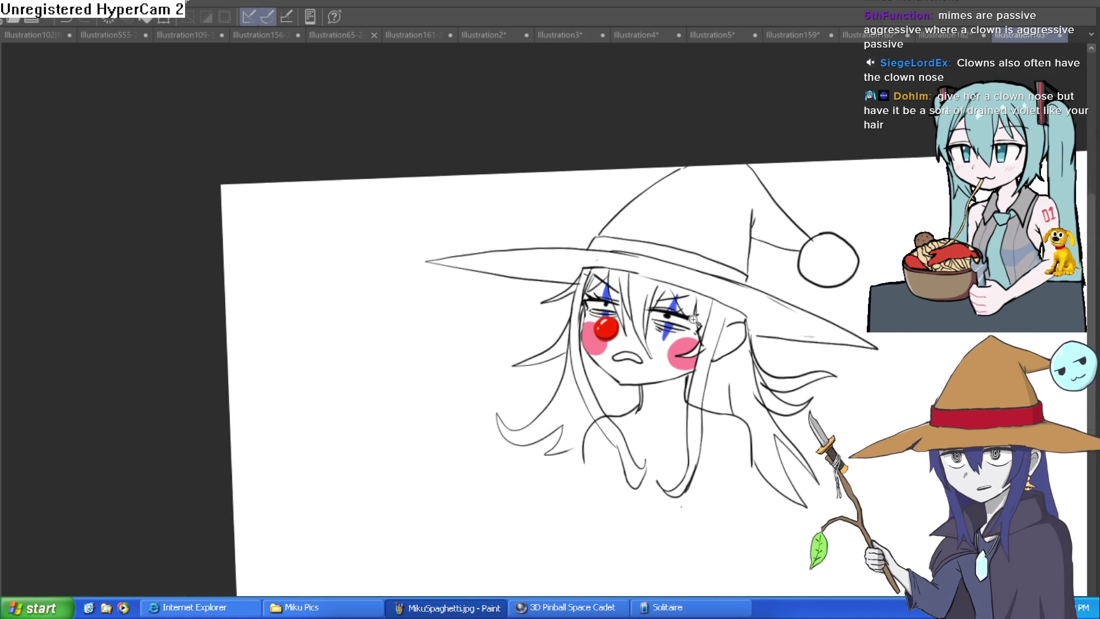
scroll(693, 319, up, 5)
drag(674, 310, 757, 317)
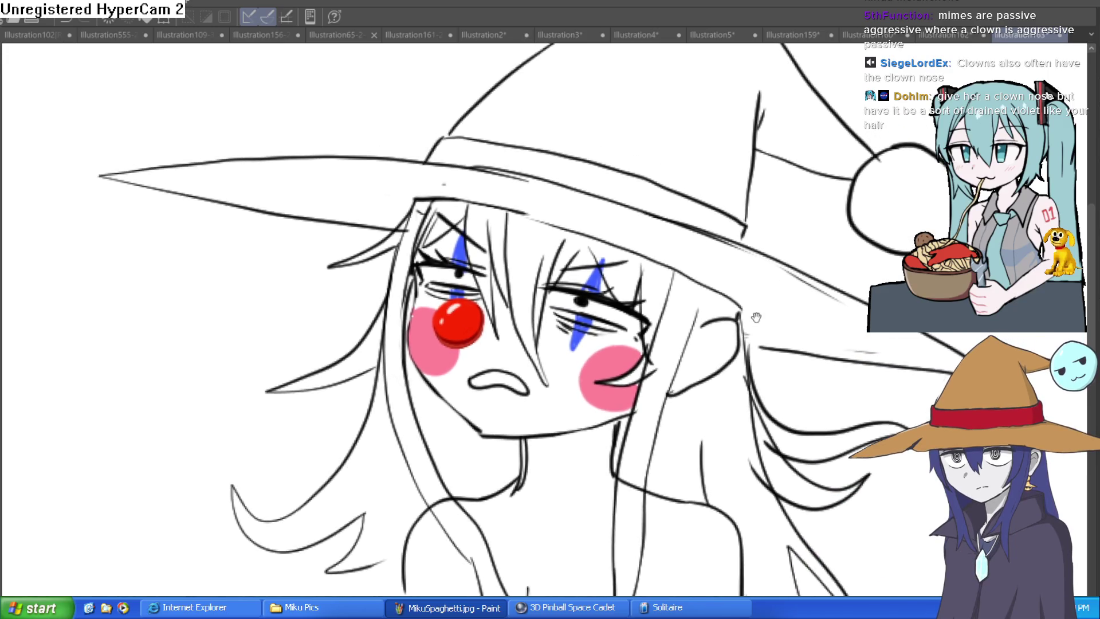
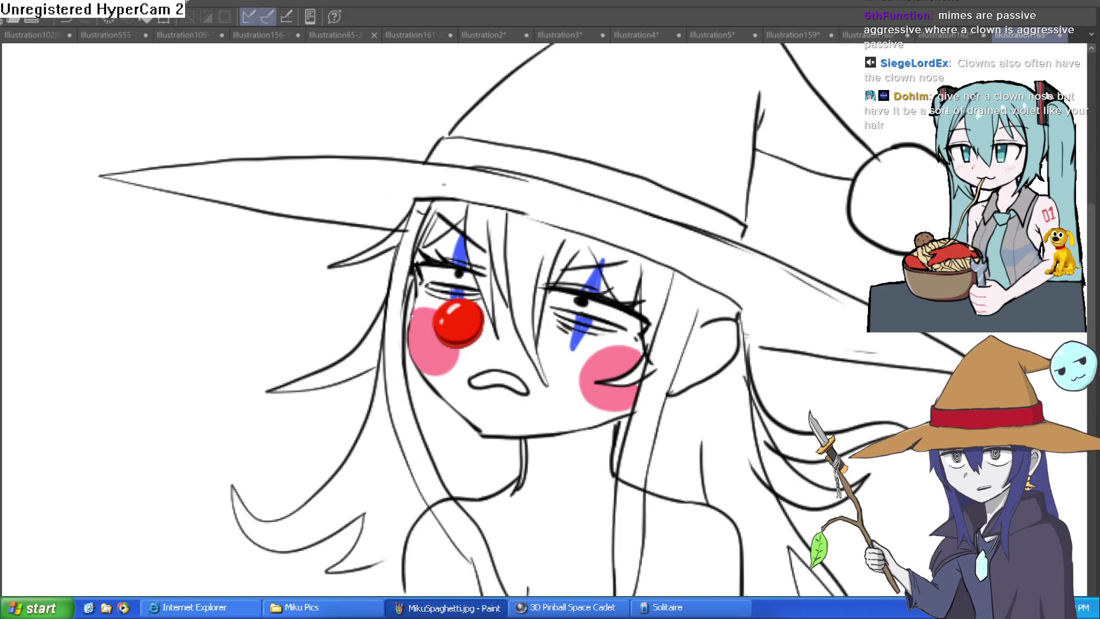
Fill the hair near the ear, the lower right bands and the strands under the hat dark grey.
scroll(401, 337, down, 3)
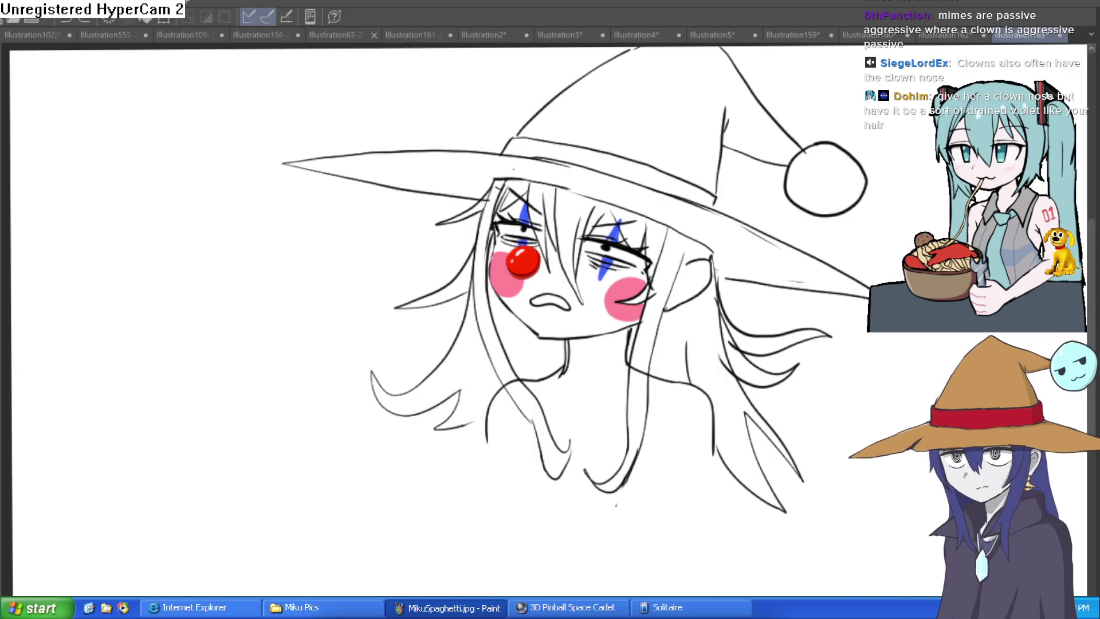
scroll(659, 181, up, 3)
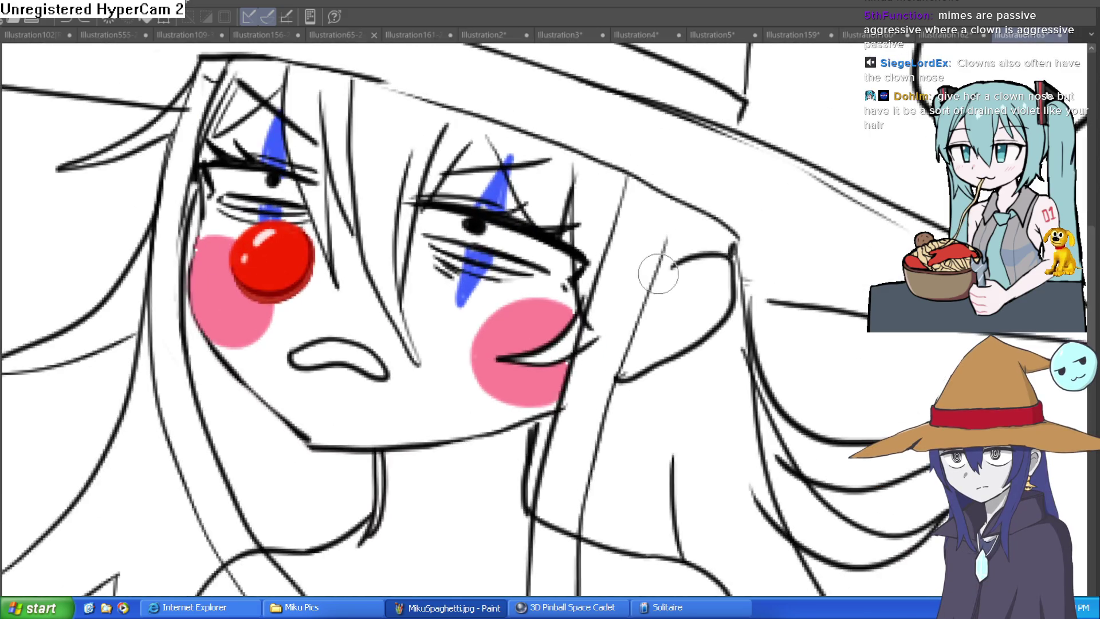
click(693, 229)
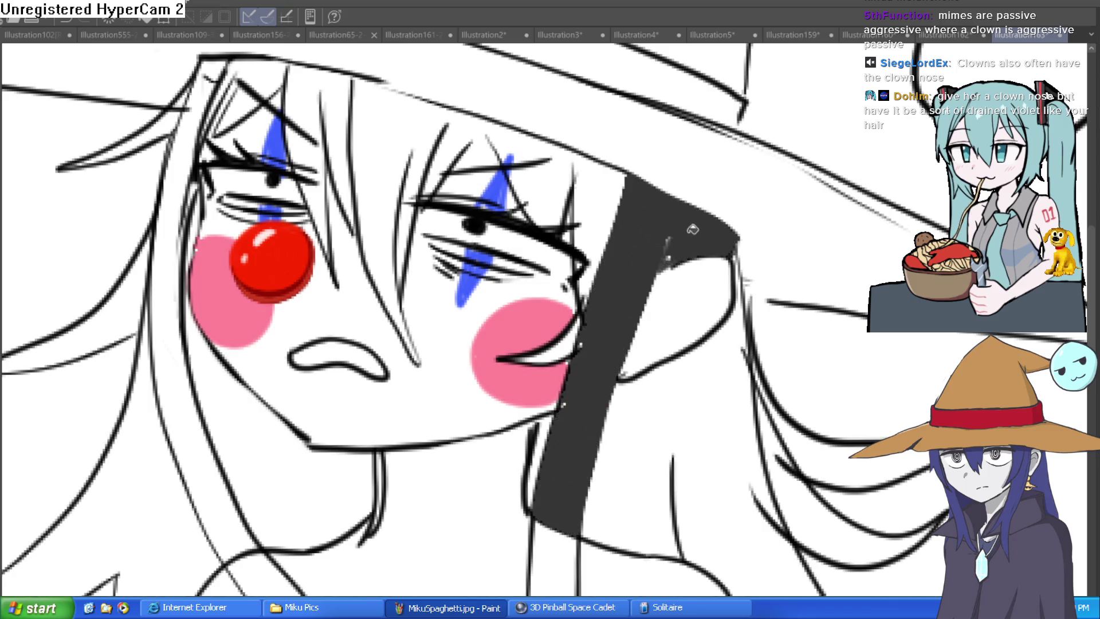
click(709, 378)
click(812, 483)
click(771, 442)
click(771, 427)
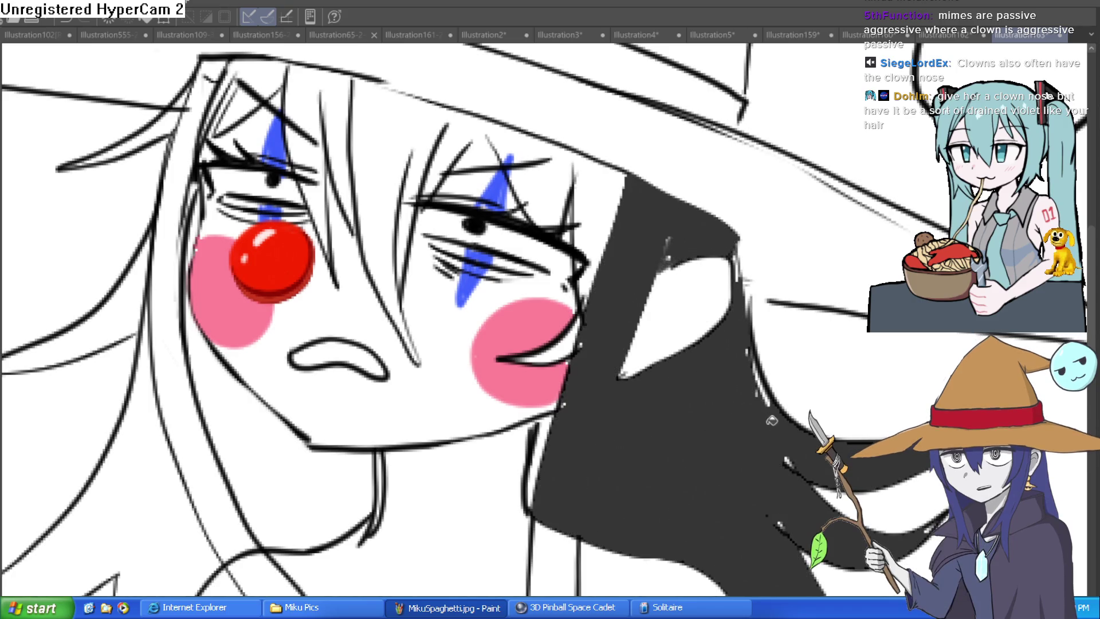
click(590, 195)
click(539, 184)
click(504, 141)
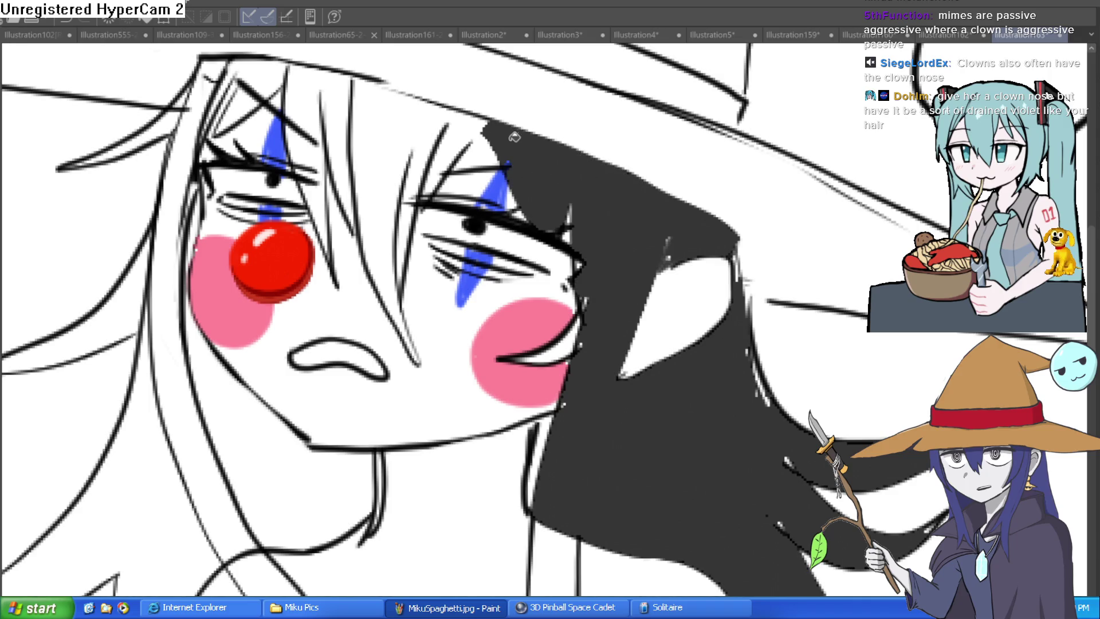
click(464, 132)
click(404, 134)
Fill the hair left of the face, beside the hat brim and the long left strand dark grey.
click(410, 212)
click(344, 119)
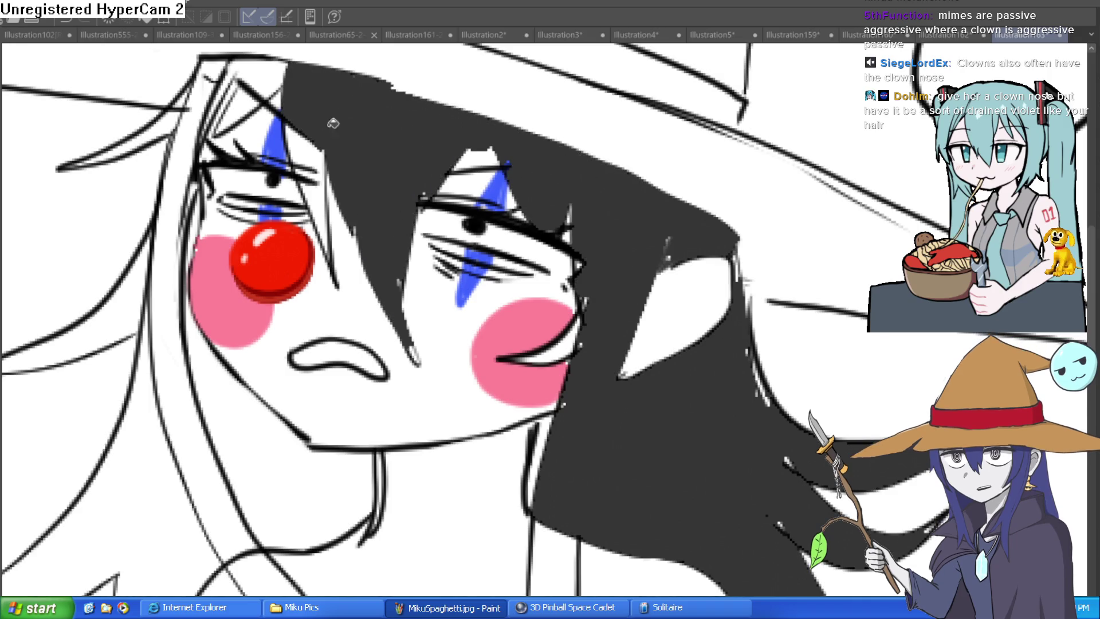
click(318, 143)
click(322, 190)
click(268, 71)
click(232, 109)
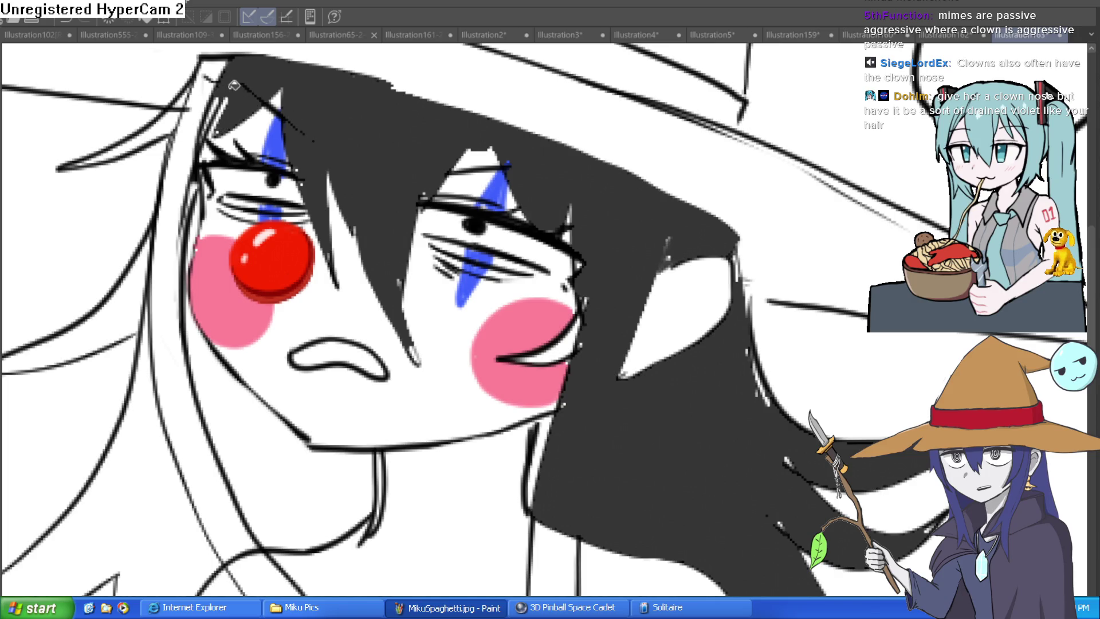
click(209, 86)
click(166, 135)
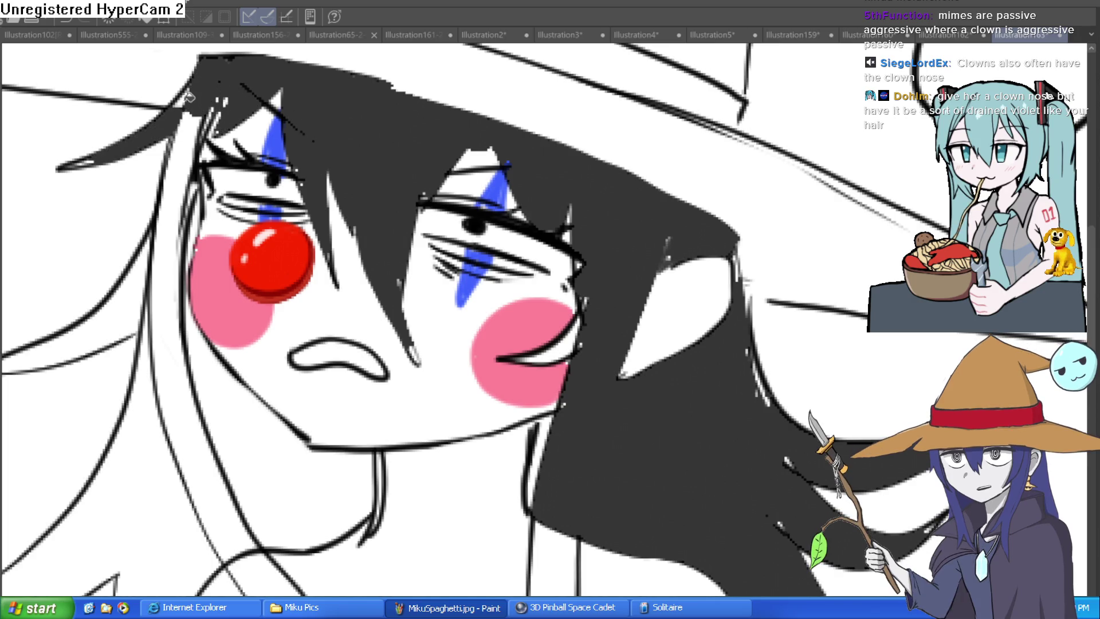
click(172, 275)
Fill the lower left and right strands and the thin strip, undoing one accidental white fill.
drag(231, 368, 343, 76)
click(399, 306)
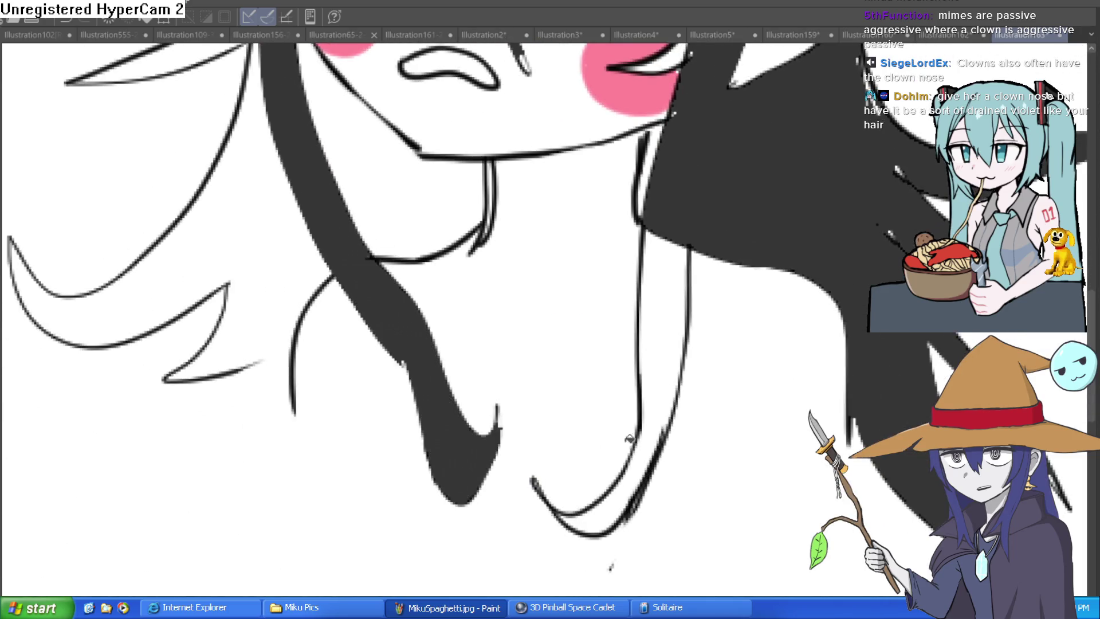
click(656, 430)
click(645, 160)
drag(692, 148, 629, 348)
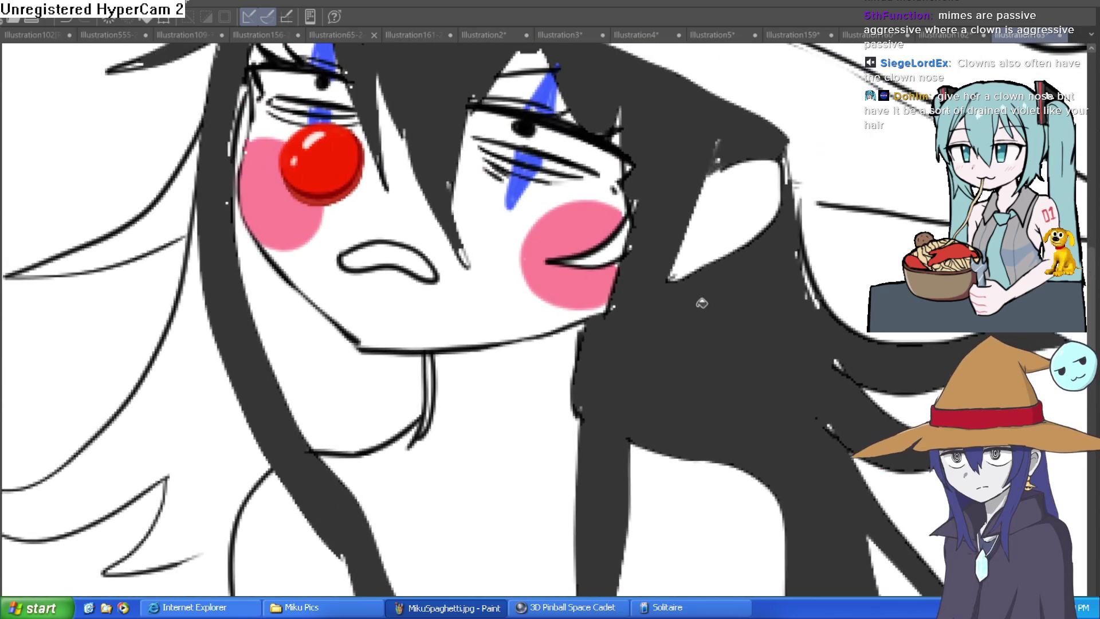
click(330, 377)
click(195, 449)
key(ctrl+z)
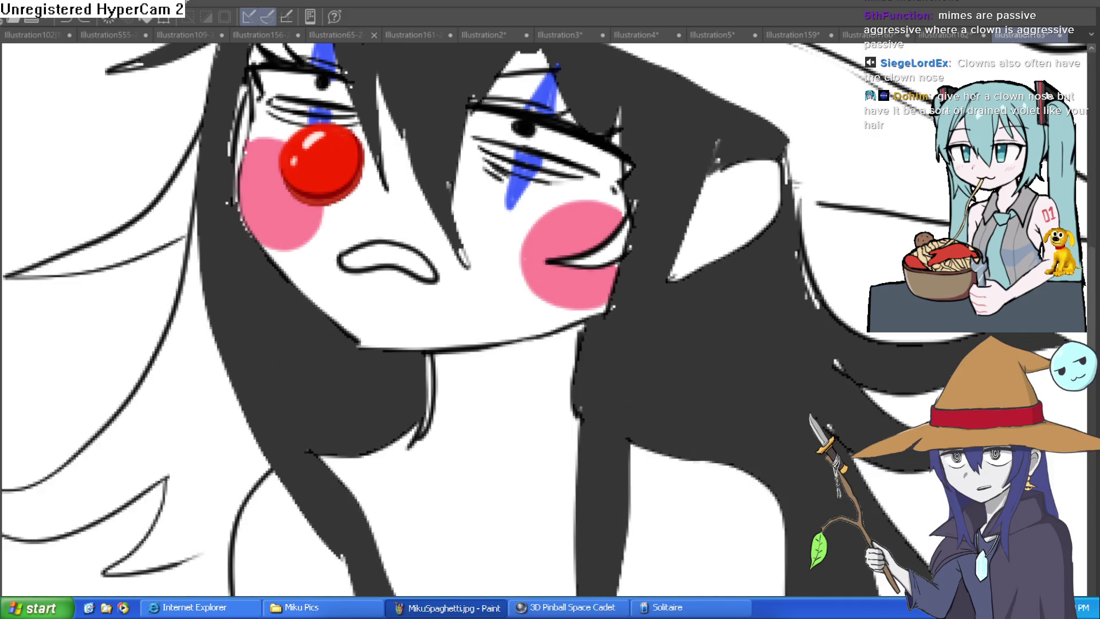
scroll(263, 502, up, 1)
scroll(263, 502, down, 5)
drag(263, 501, 504, 363)
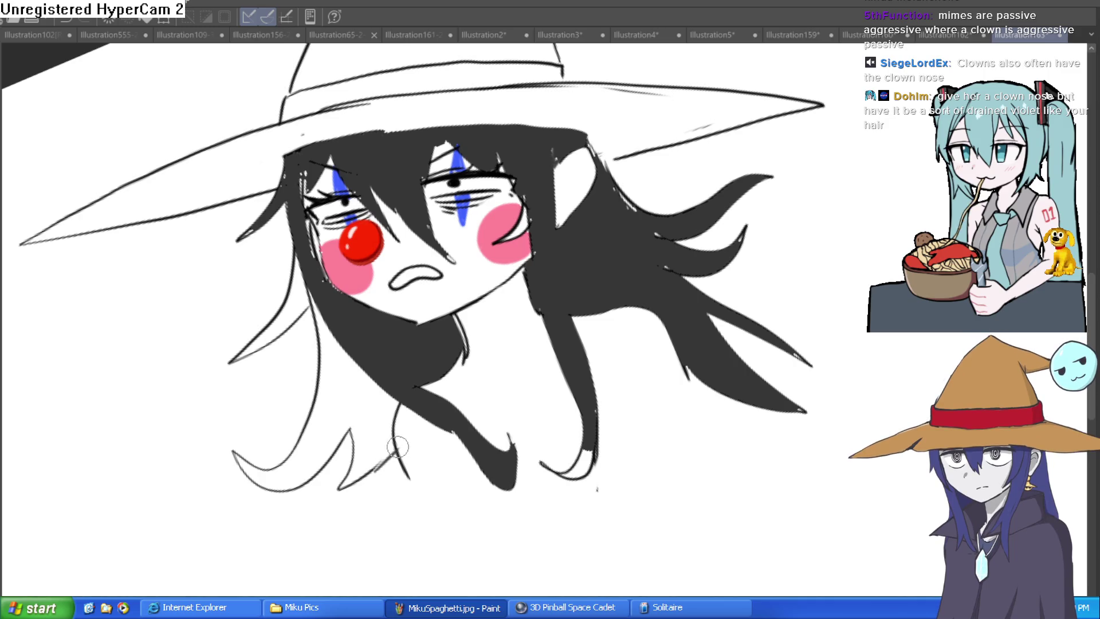
Fill the lower-left hair strands and the thin strip beside the left cheek.
click(378, 424)
click(313, 310)
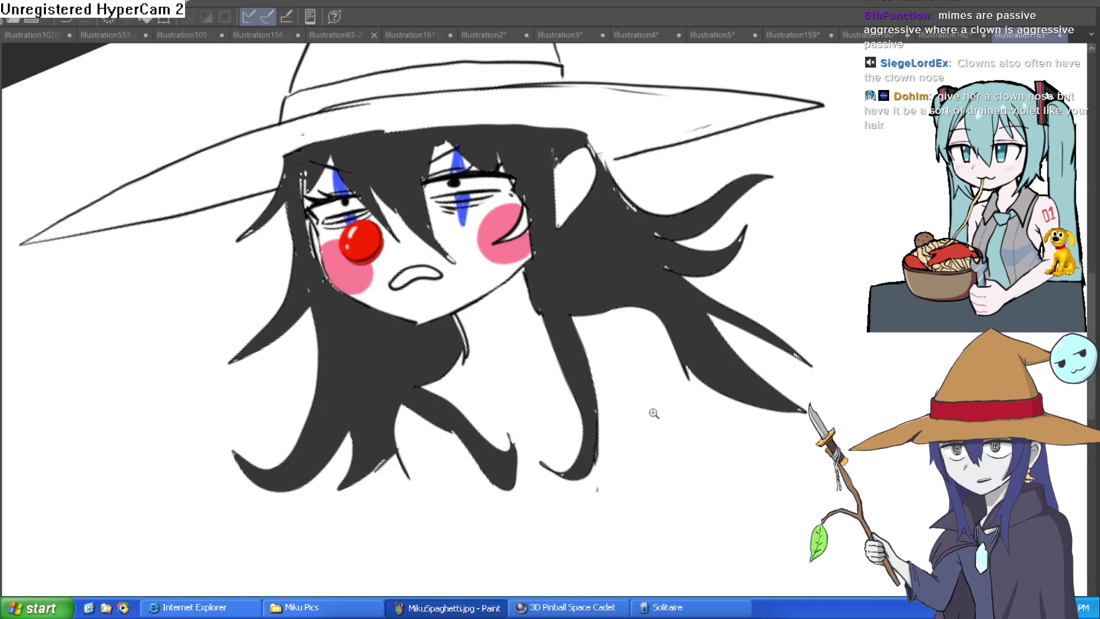
scroll(653, 412, down, 2)
drag(653, 412, 777, 447)
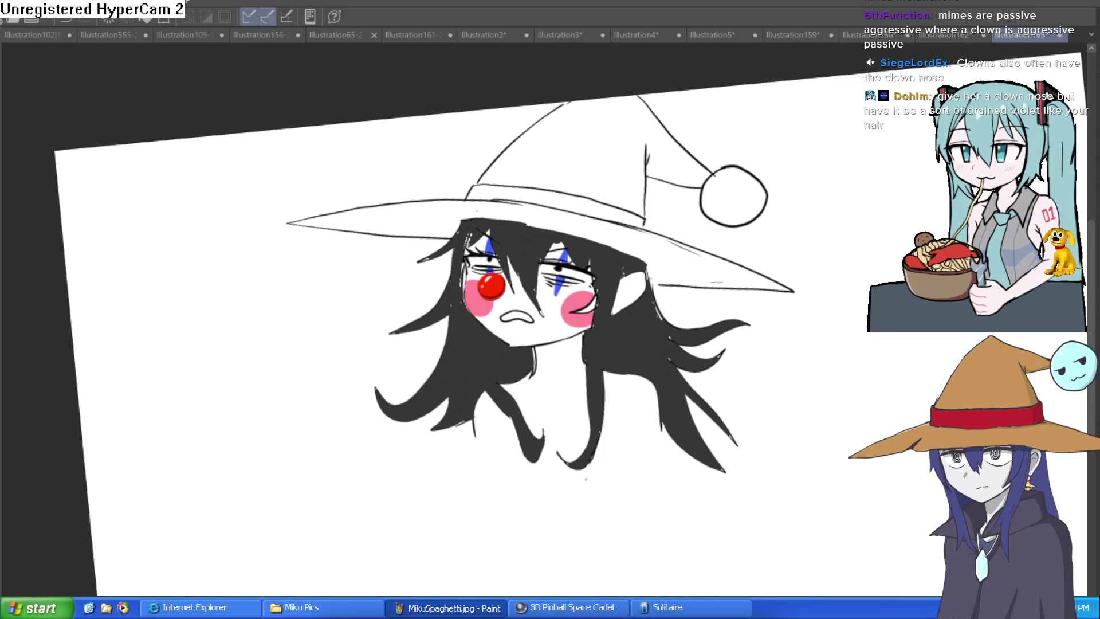
Fill the hair gaps beside the right cheek, rotate the view, and close the wiz_lich reference.
click(616, 373)
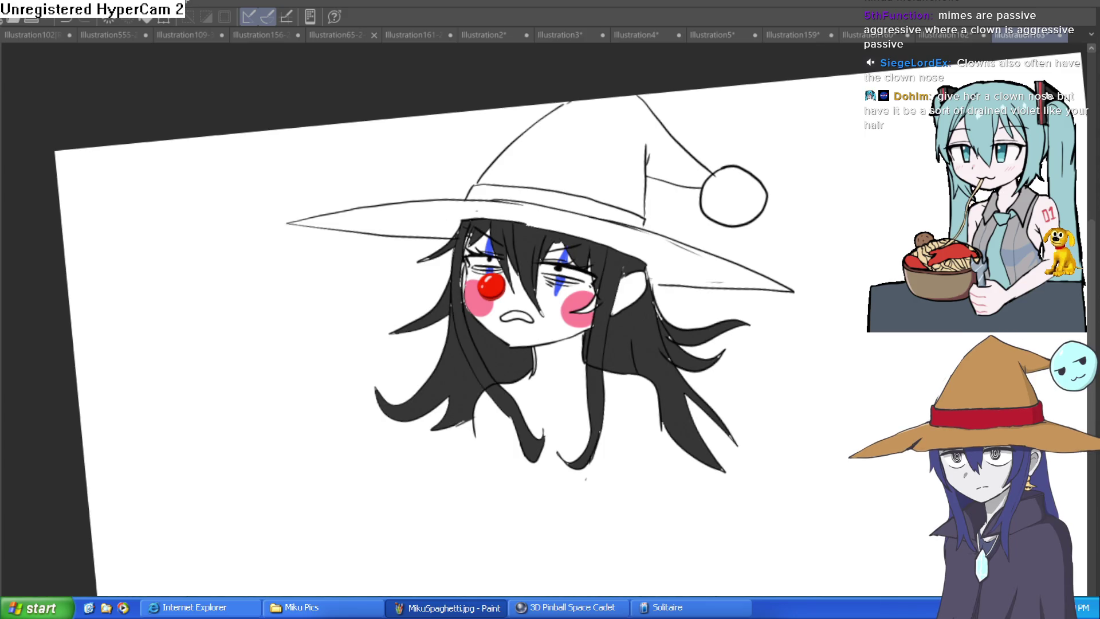
drag(256, 455, 236, 413)
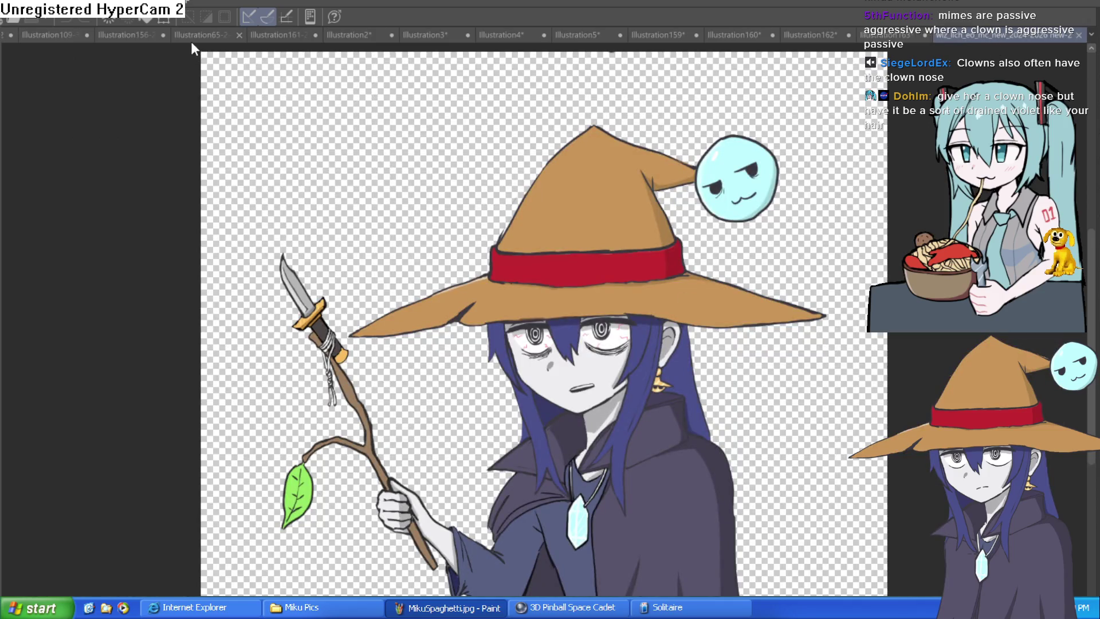
click(1078, 35)
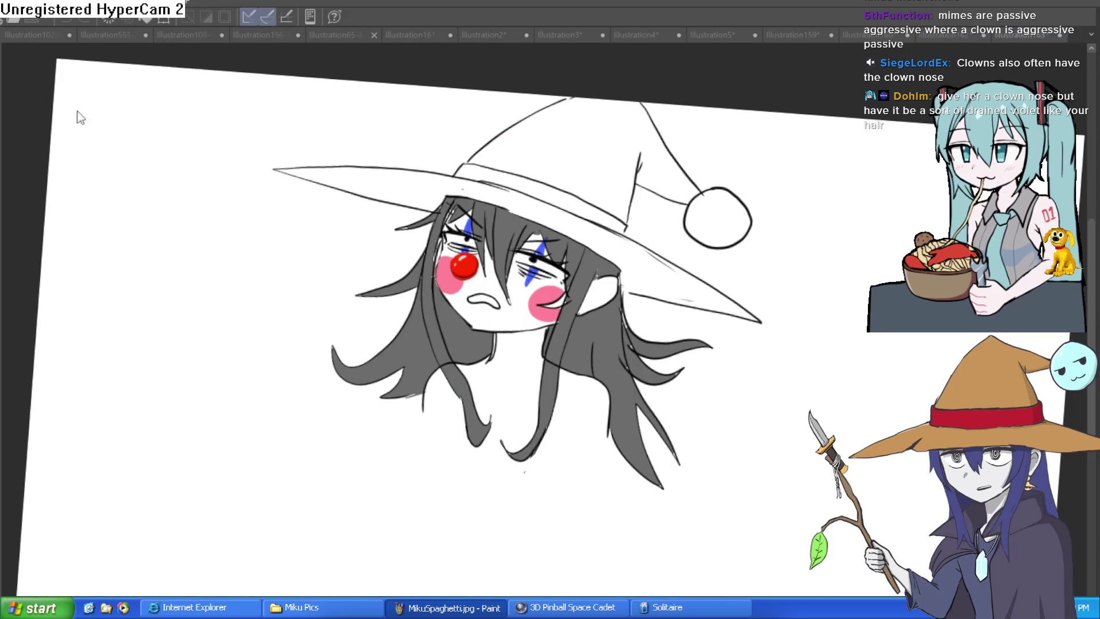
Dock the wiz_lich reference in a left pane beside the sketch, keeping its red eye lines.
drag(1, 151, 248, 152)
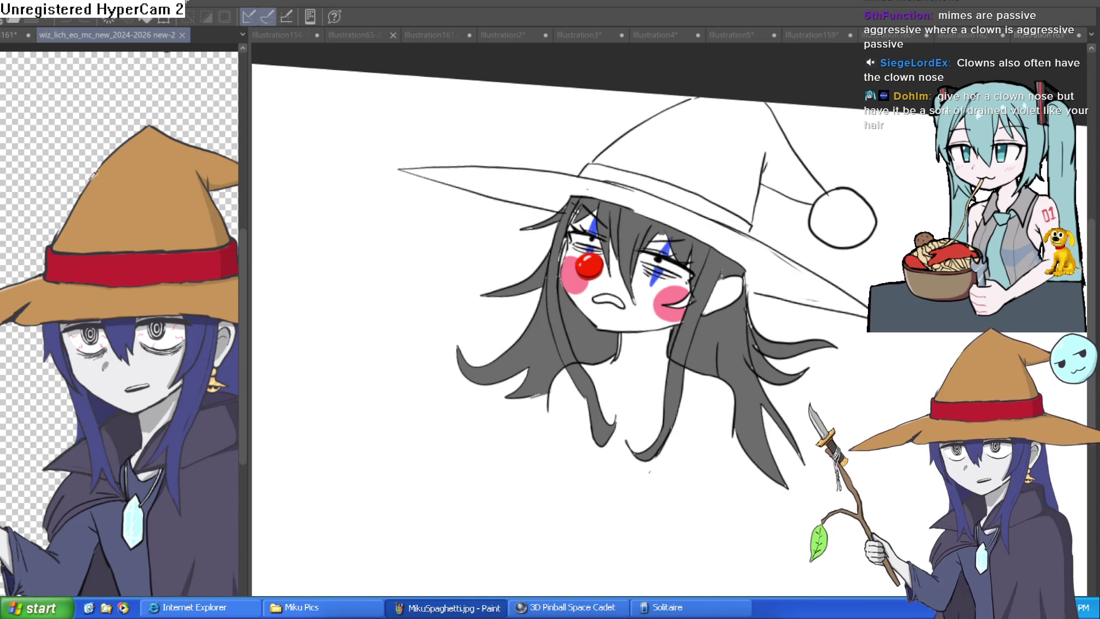
key(ctrl+z)
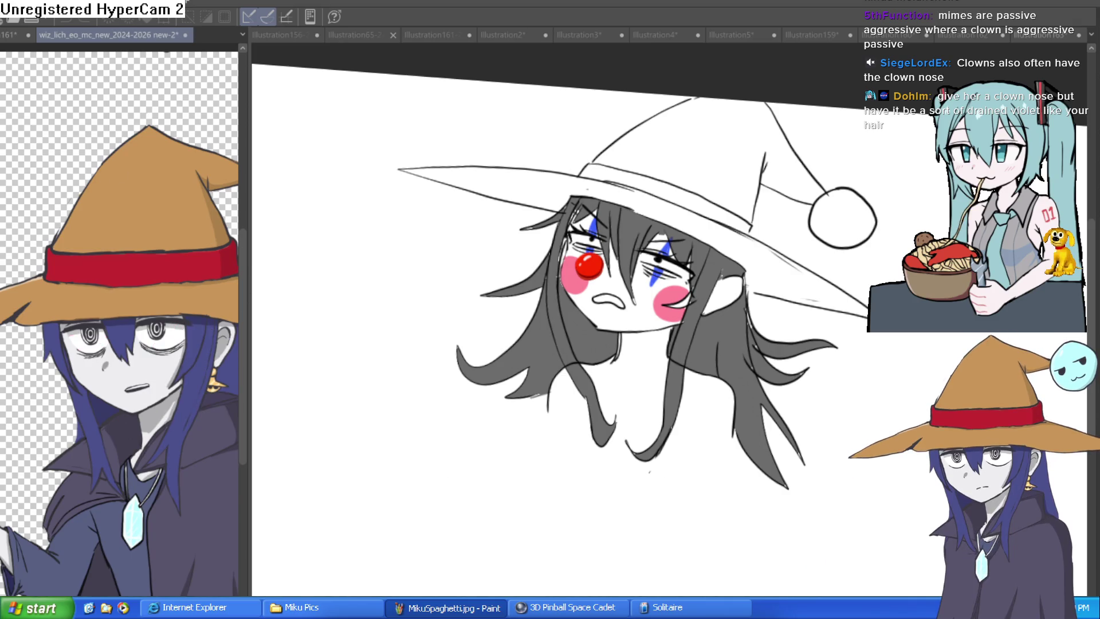
key(ctrl+y)
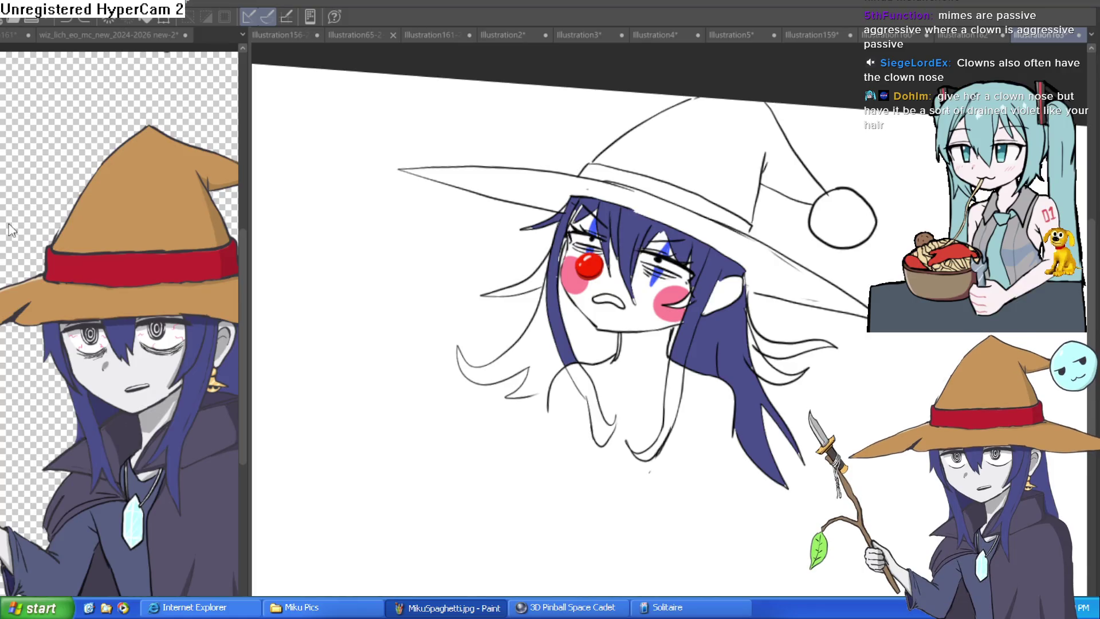
Recolour the hair purple, bucket-filling the left, upper, neck and stripe-side regions.
scroll(565, 428, up, 4)
drag(499, 335, 527, 328)
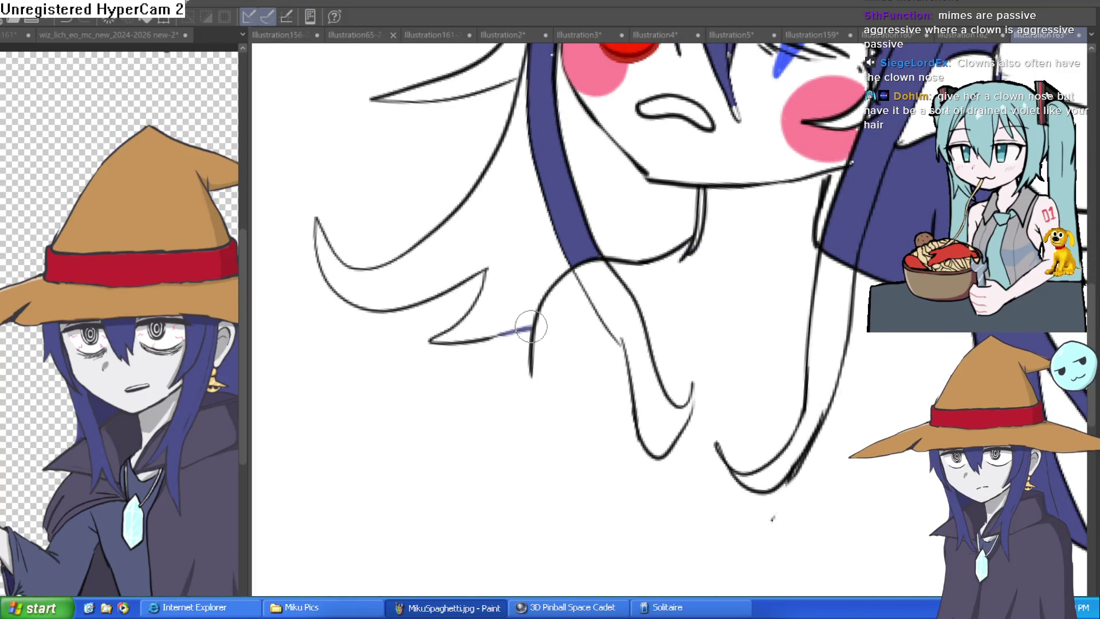
key(g)
click(553, 269)
click(630, 217)
click(526, 89)
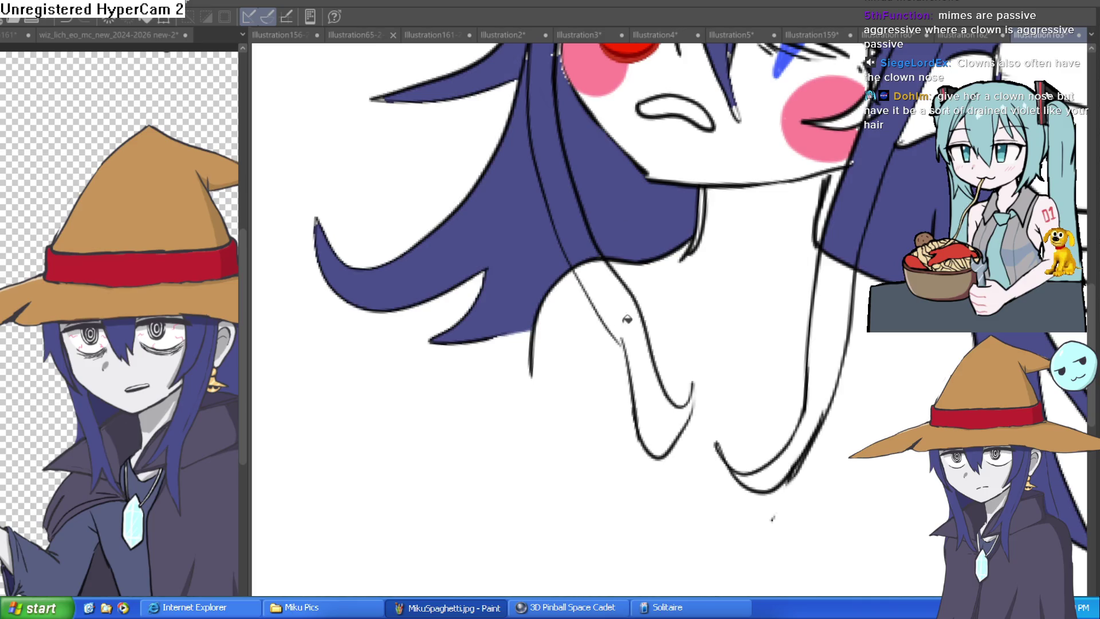
click(630, 324)
scroll(923, 331, down, 3)
drag(922, 331, 822, 394)
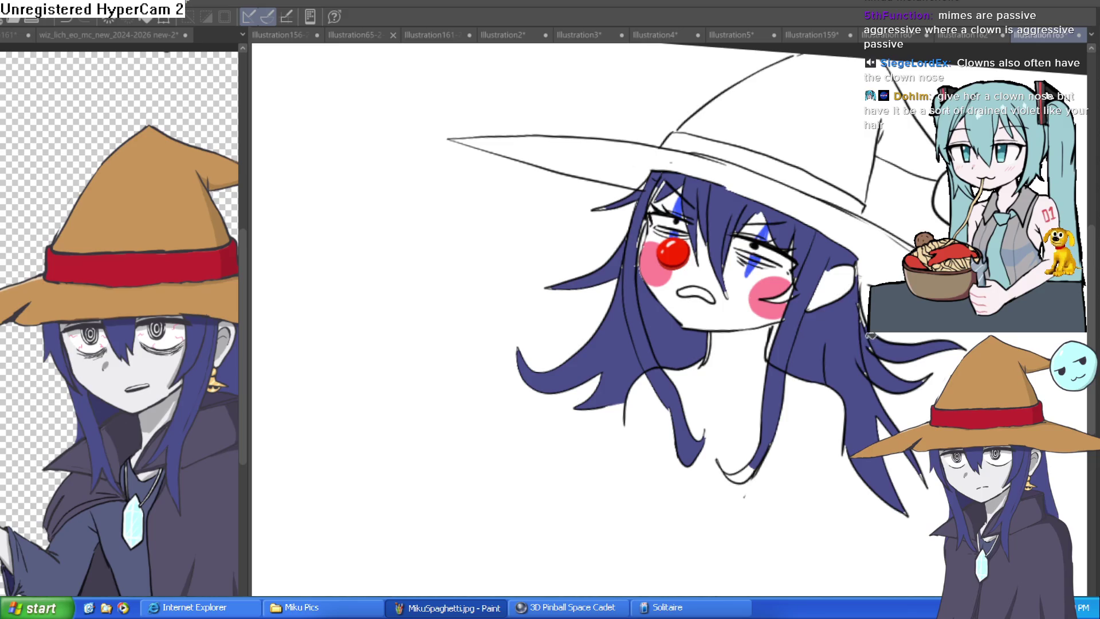
scroll(772, 329, up, 3)
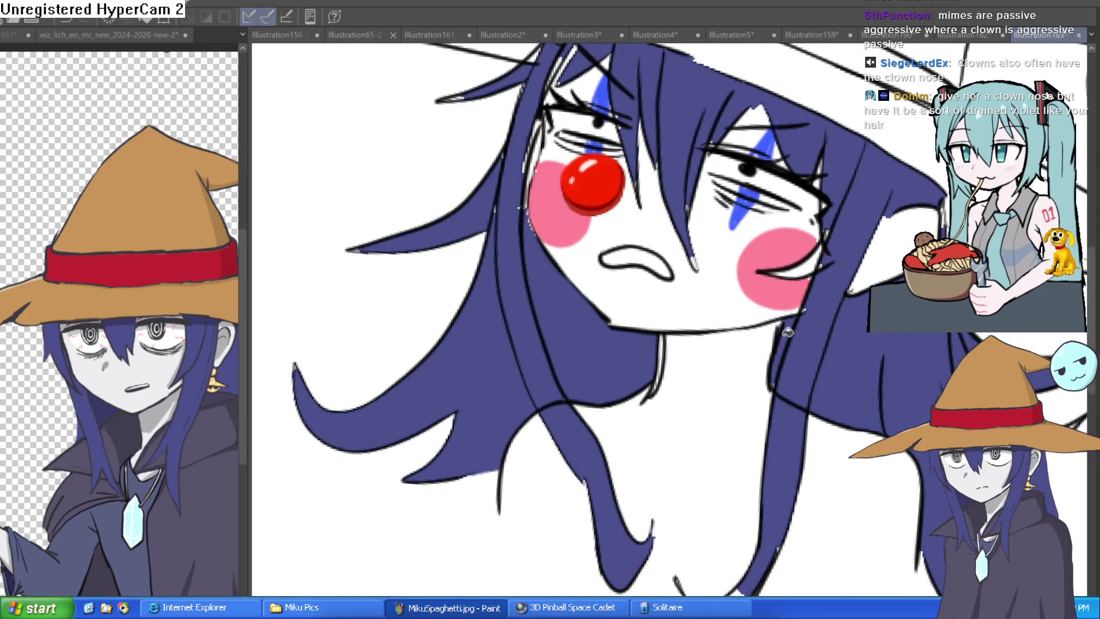
scroll(707, 382, down, 2)
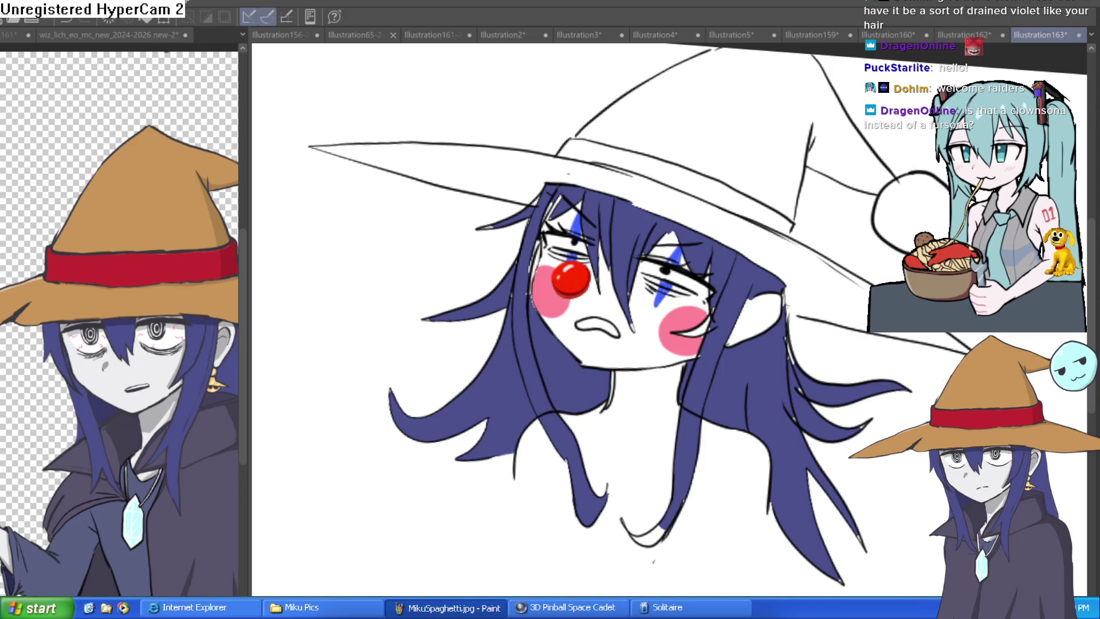
Fill the hat's crown and brim with brown.
click(152, 175)
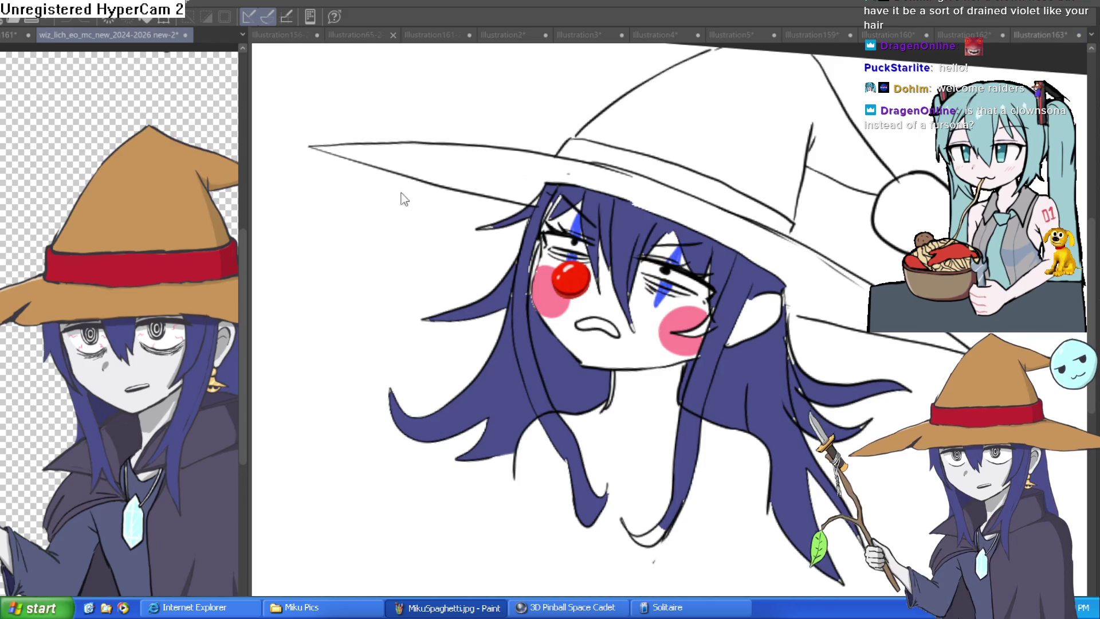
click(725, 146)
click(783, 126)
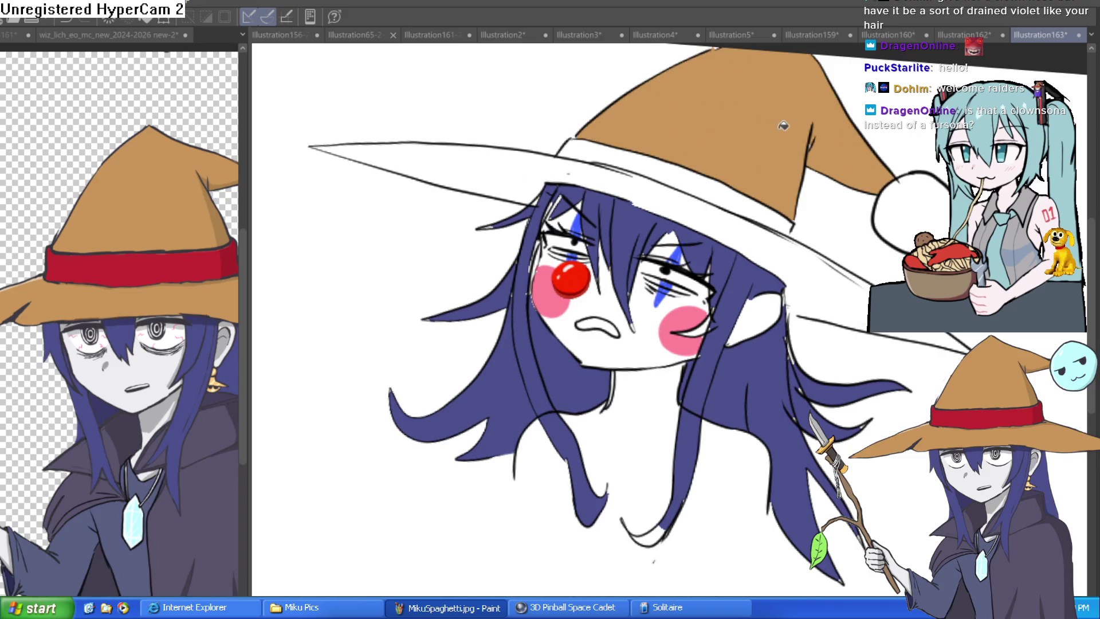
click(763, 237)
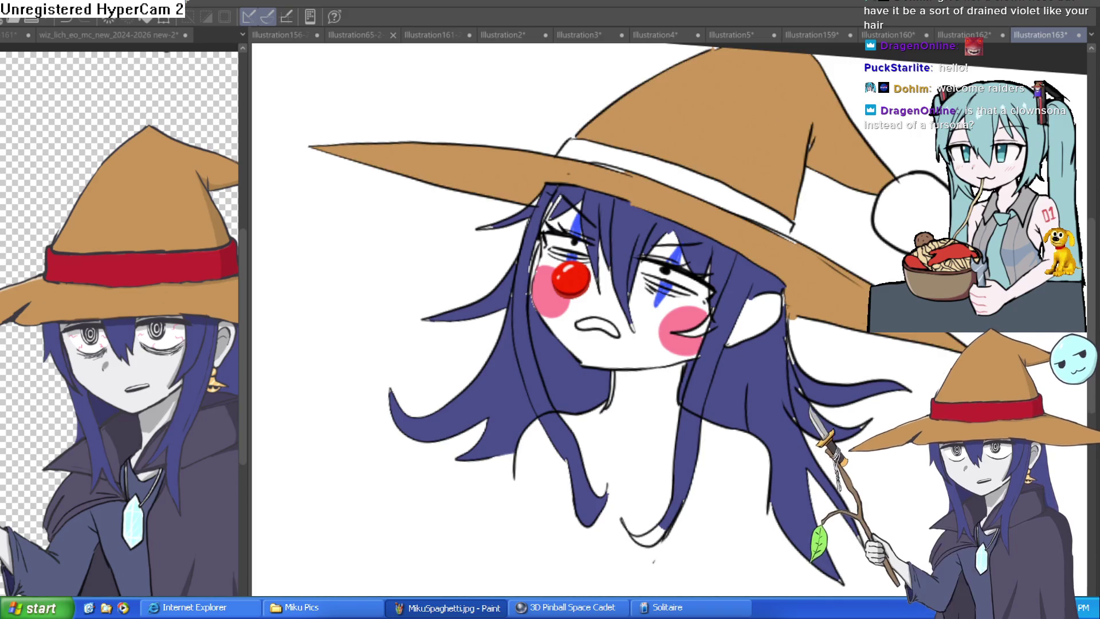
Sample red from the reference and fill the hat band with it.
click(141, 275)
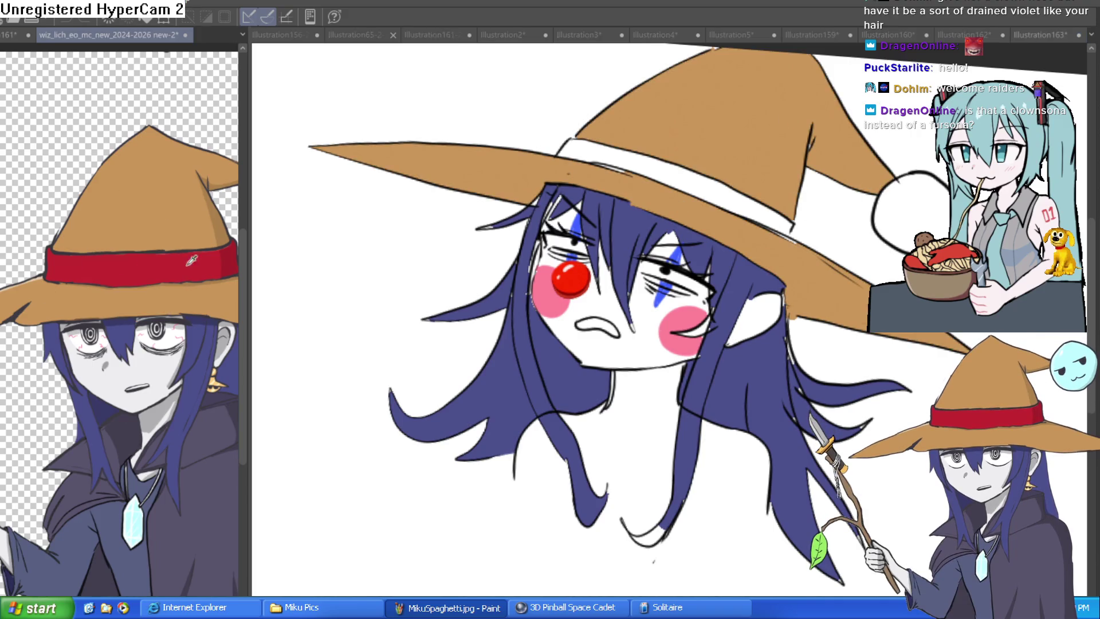
click(701, 196)
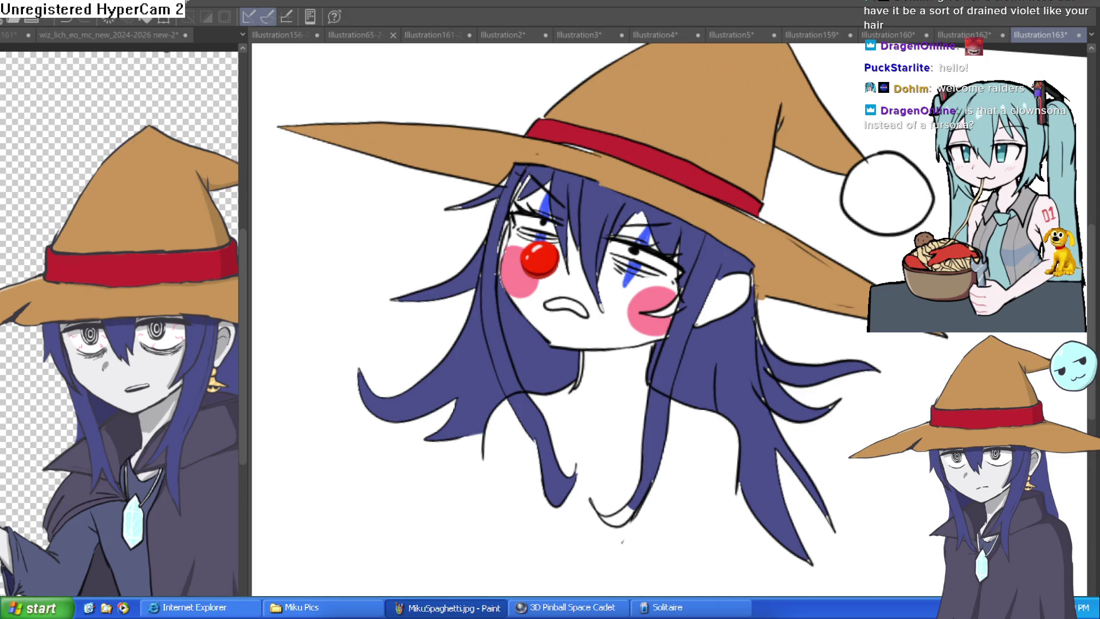
drag(938, 272, 887, 237)
scroll(887, 237, down, 3)
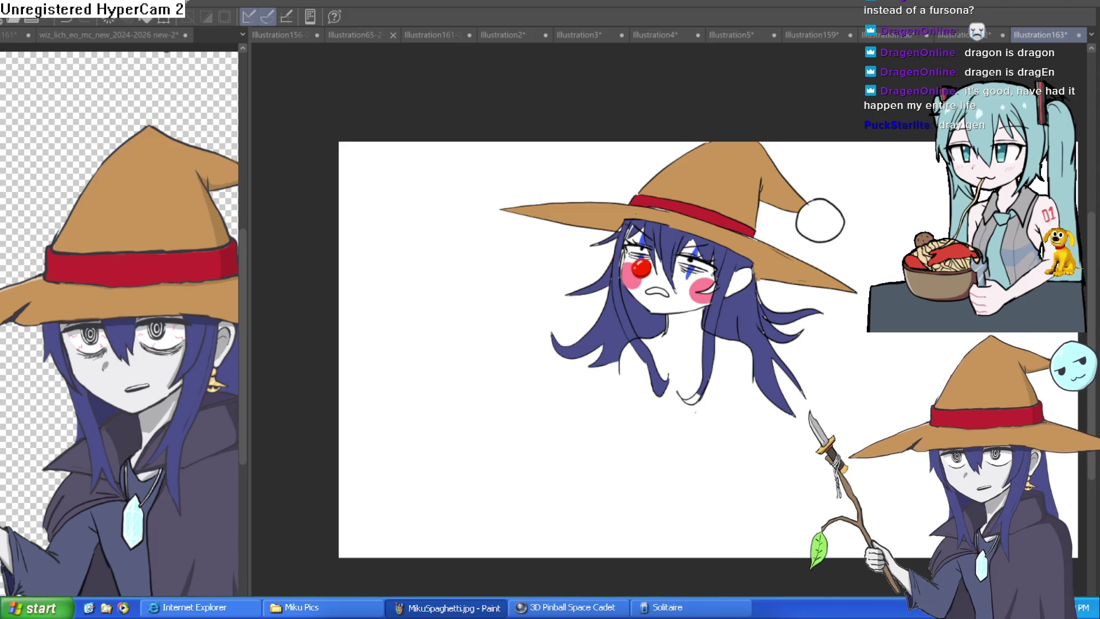
click(164, 104)
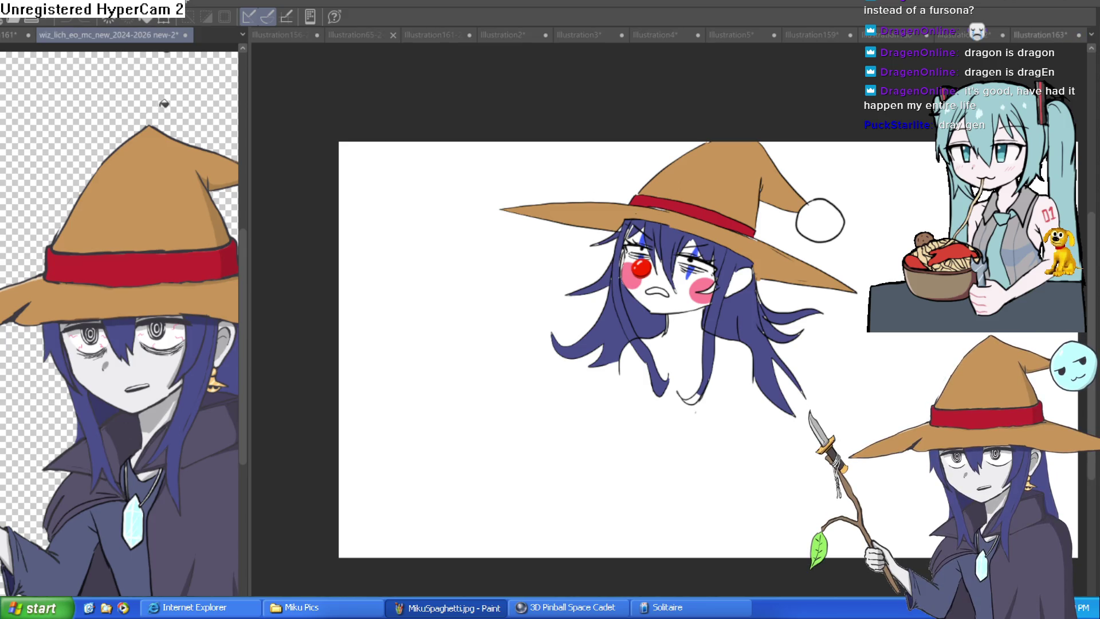
Fill the hat's pom-pom with light cyan taken from the blue bubble character.
drag(180, 118, 91, 123)
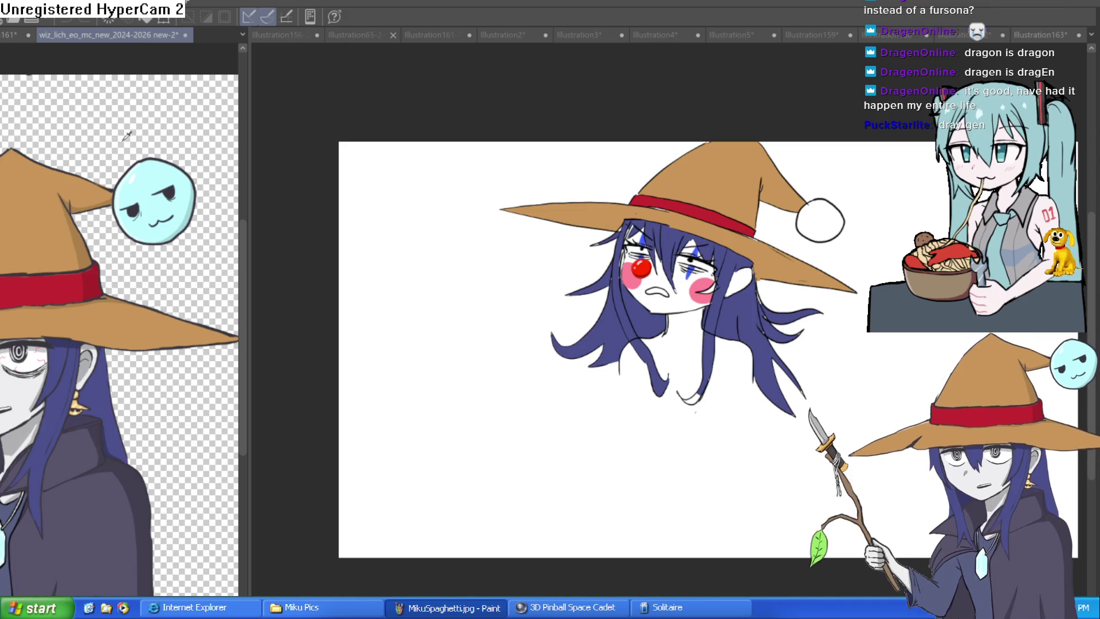
click(823, 220)
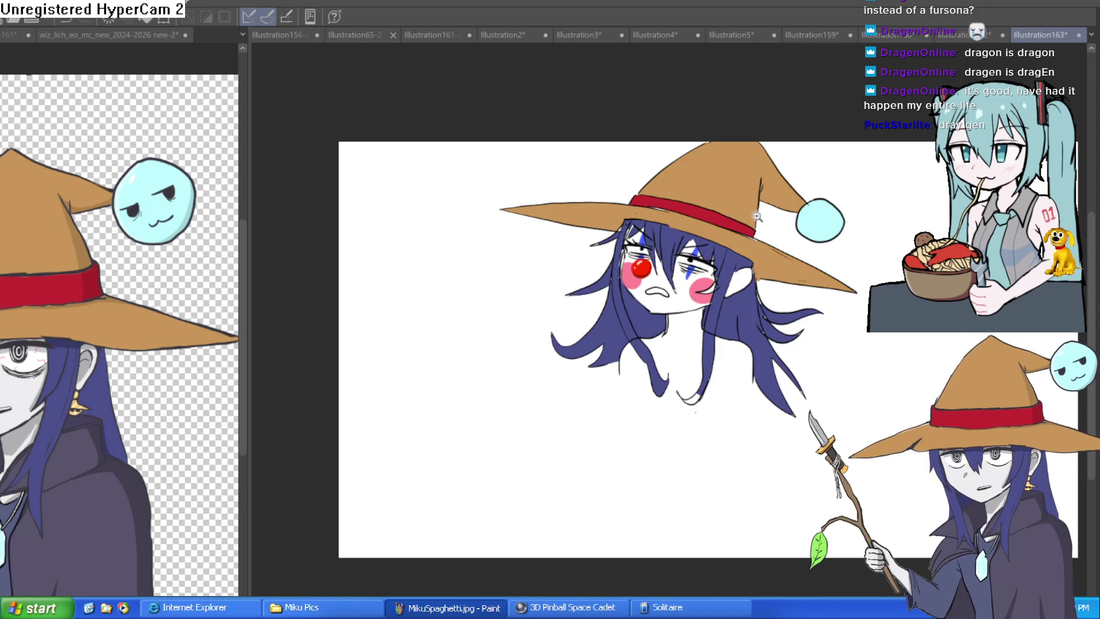
click(775, 208)
click(775, 208)
Paint two red cheeks on the pom-pom.
click(776, 232)
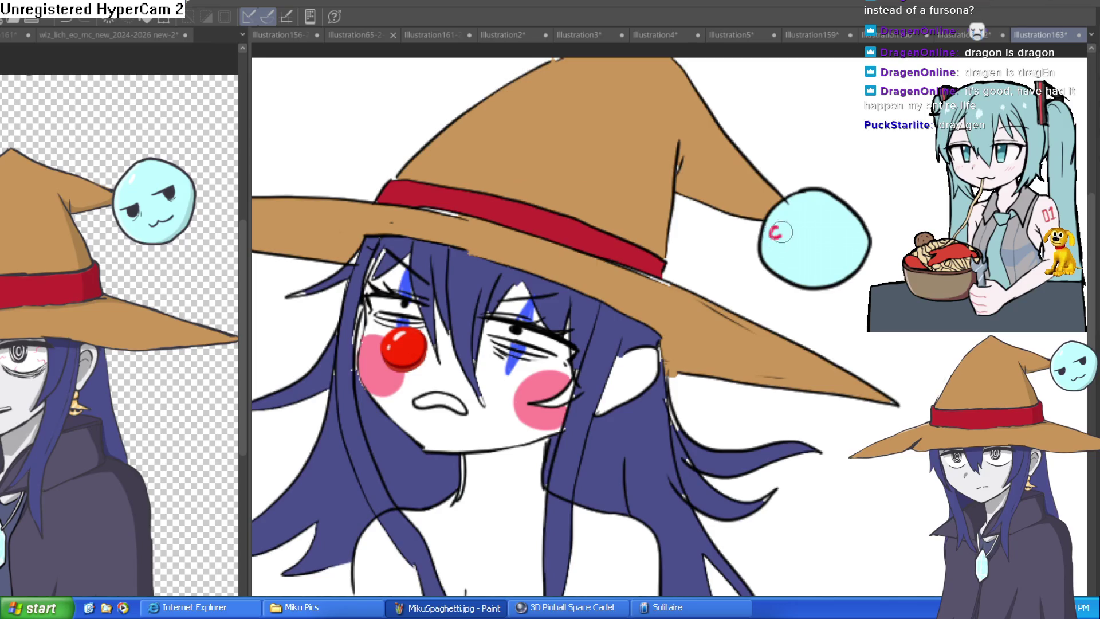
drag(768, 229, 785, 233)
drag(849, 254, 831, 259)
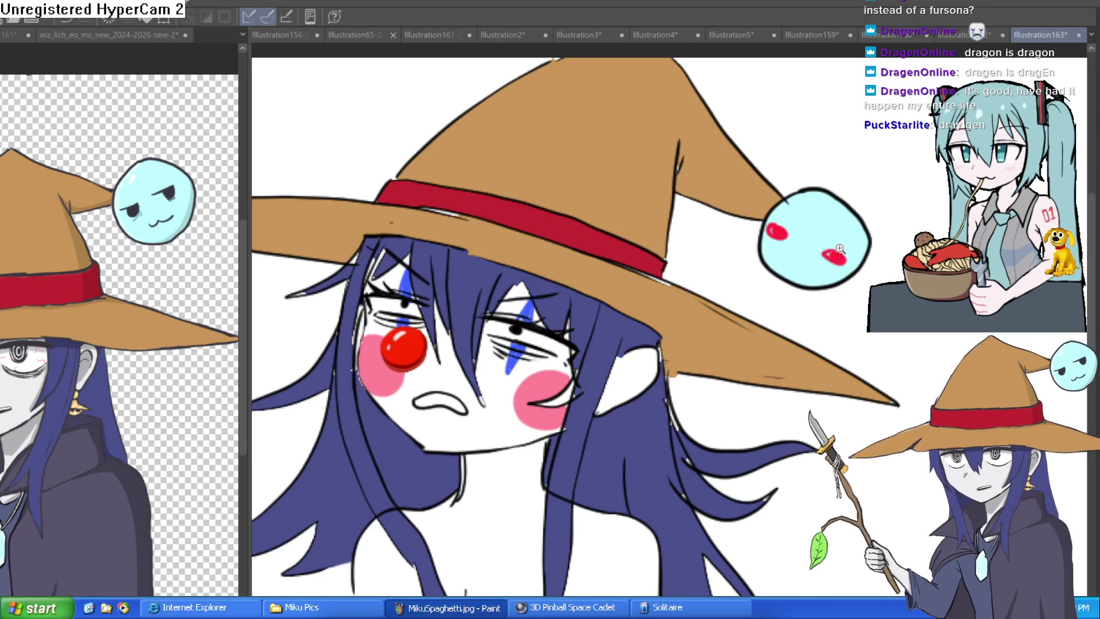
click(841, 248)
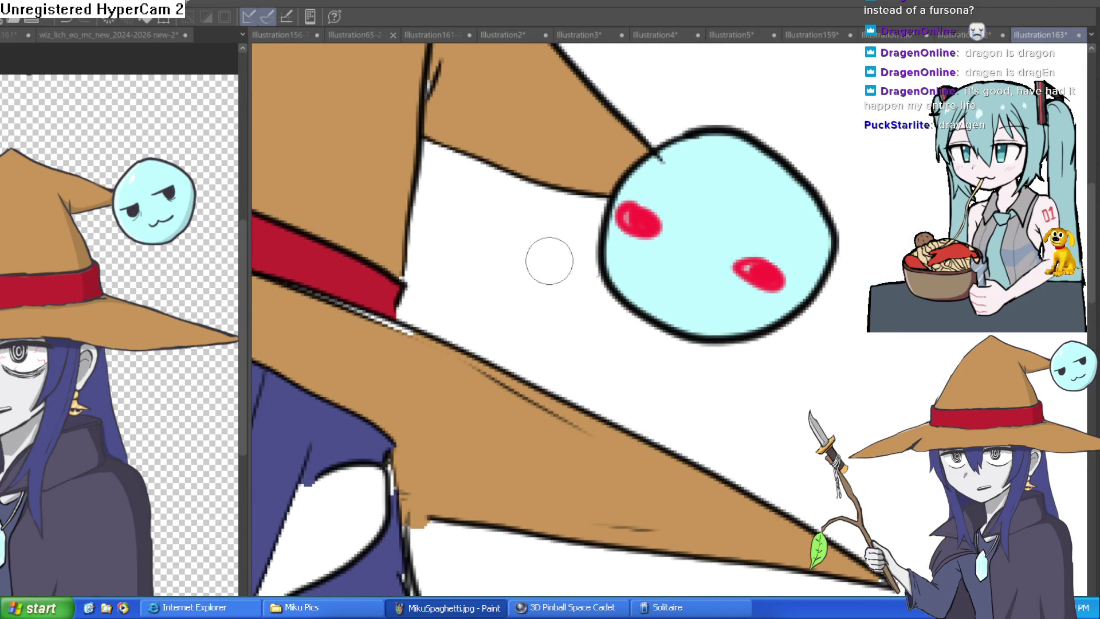
Draw a w-shaped mouth, two lashed eyes and a round red nose on the pom-pom.
drag(665, 247, 717, 281)
mouse_move(664, 175)
mouse_down()
mouse_move(686, 185)
mouse_move(676, 198)
mouse_up()
mouse_move(755, 211)
mouse_down()
mouse_move(781, 228)
mouse_move(770, 233)
mouse_move(769, 202)
mouse_up()
drag(680, 178, 679, 168)
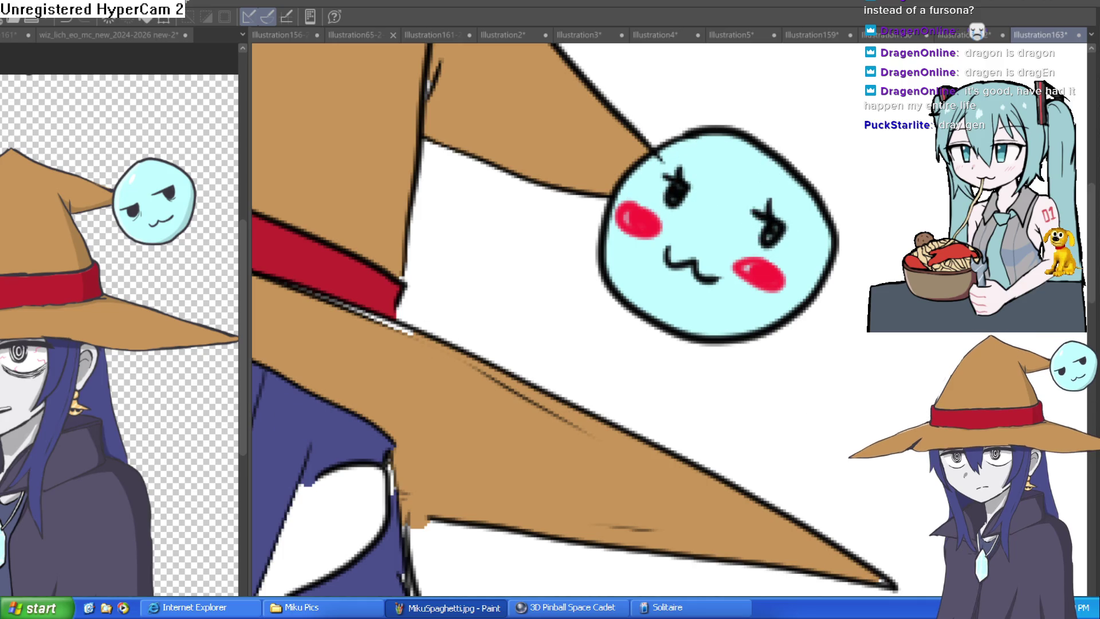
drag(709, 221, 705, 228)
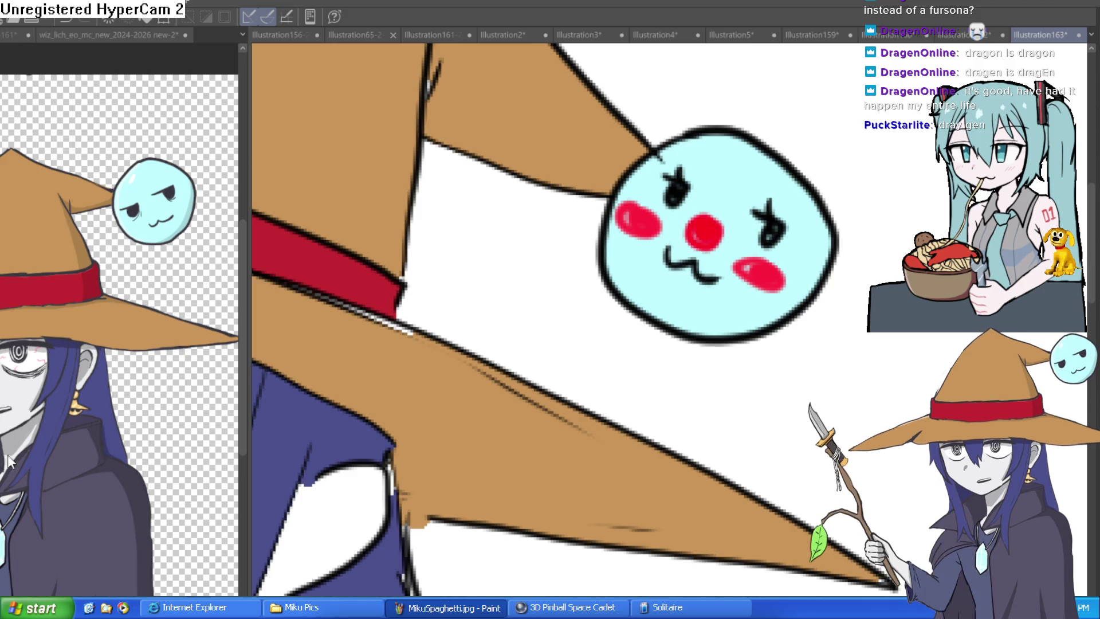
scroll(825, 238, down, 5)
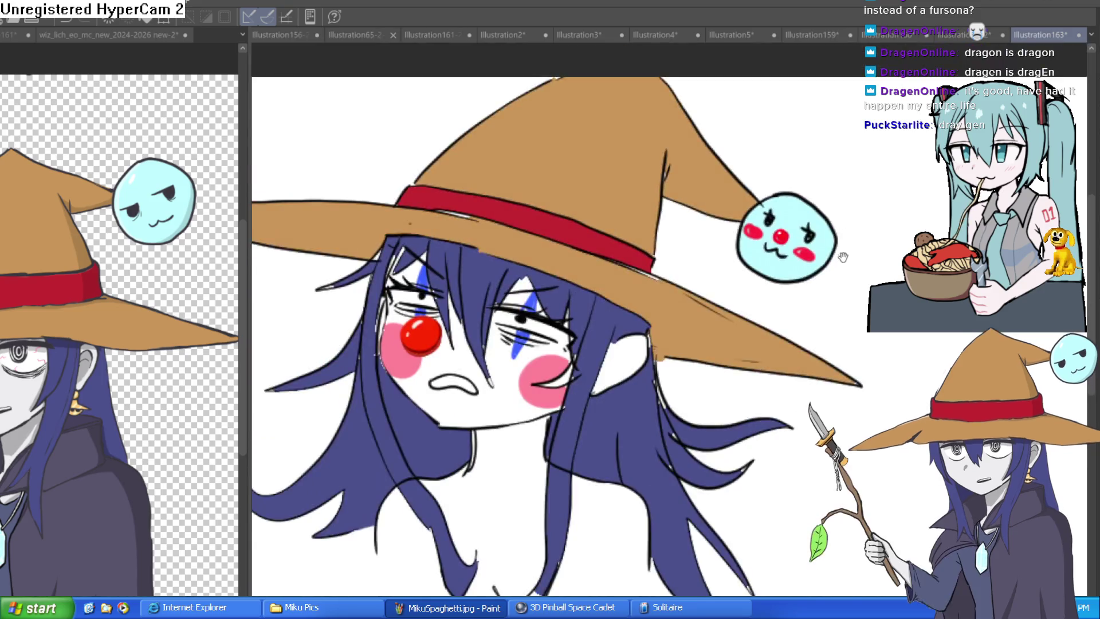
mouse_move(812, 285)
mouse_down()
mouse_move(843, 270)
mouse_move(807, 255)
mouse_up()
scroll(501, 269, down, 1)
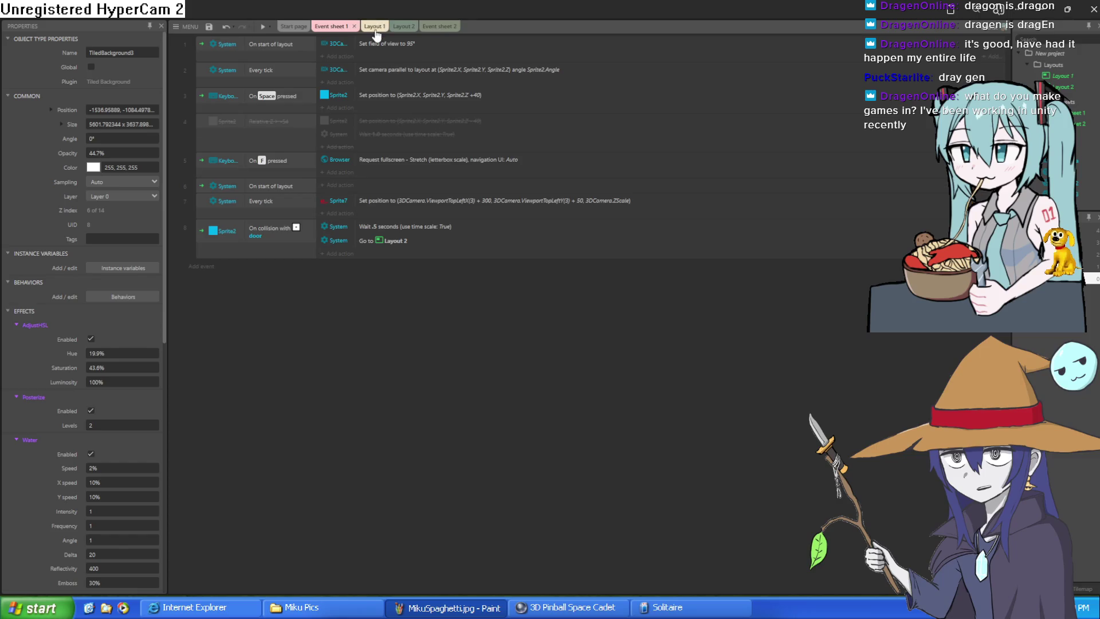
Open the Layout 1 canvas and recentre the tiled background in view.
click(373, 29)
right_click(593, 315)
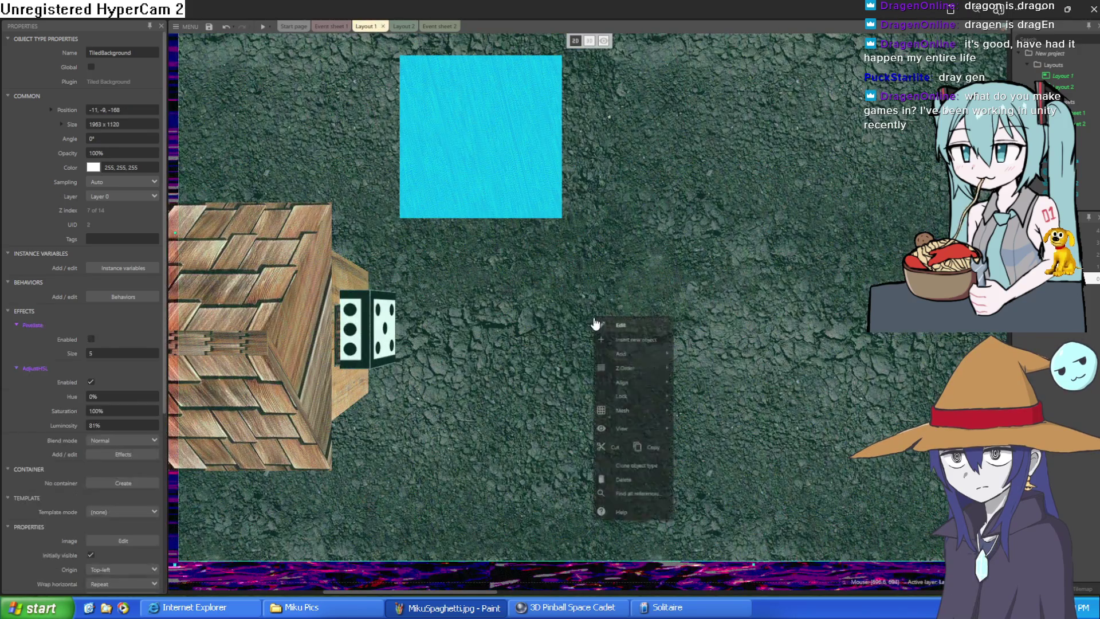
scroll(510, 261, down, 6)
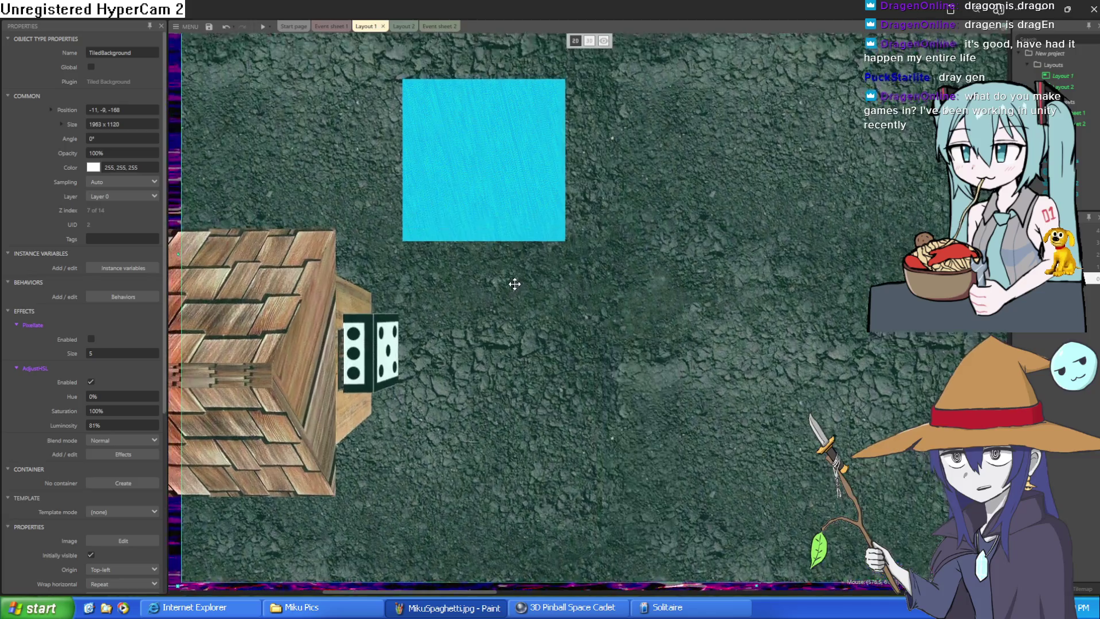
scroll(547, 265, down, 2)
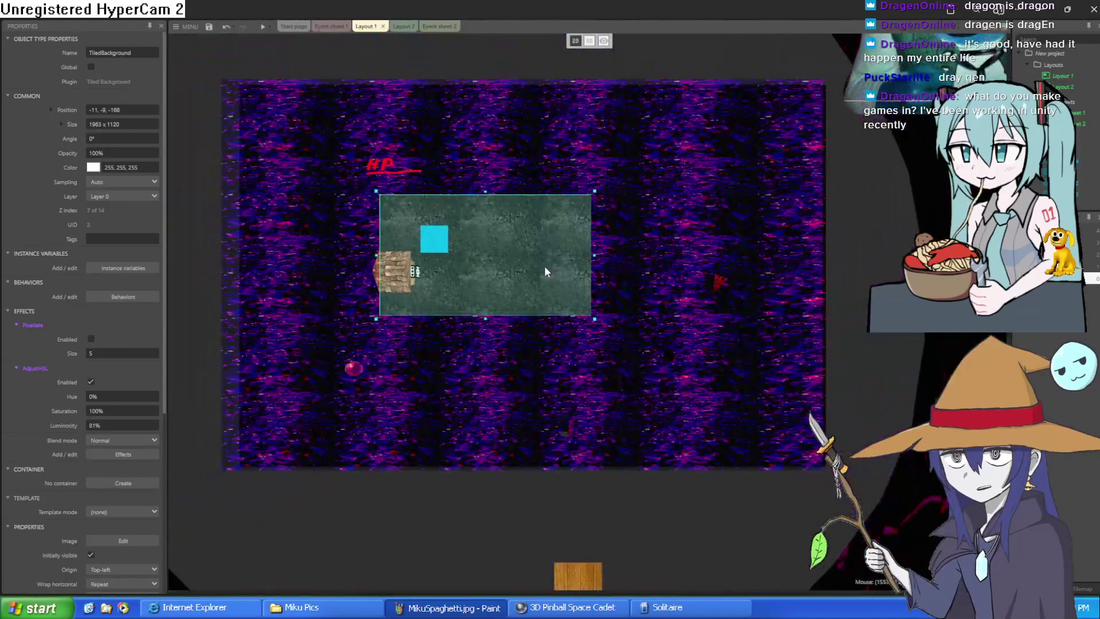
scroll(539, 271, up, 5)
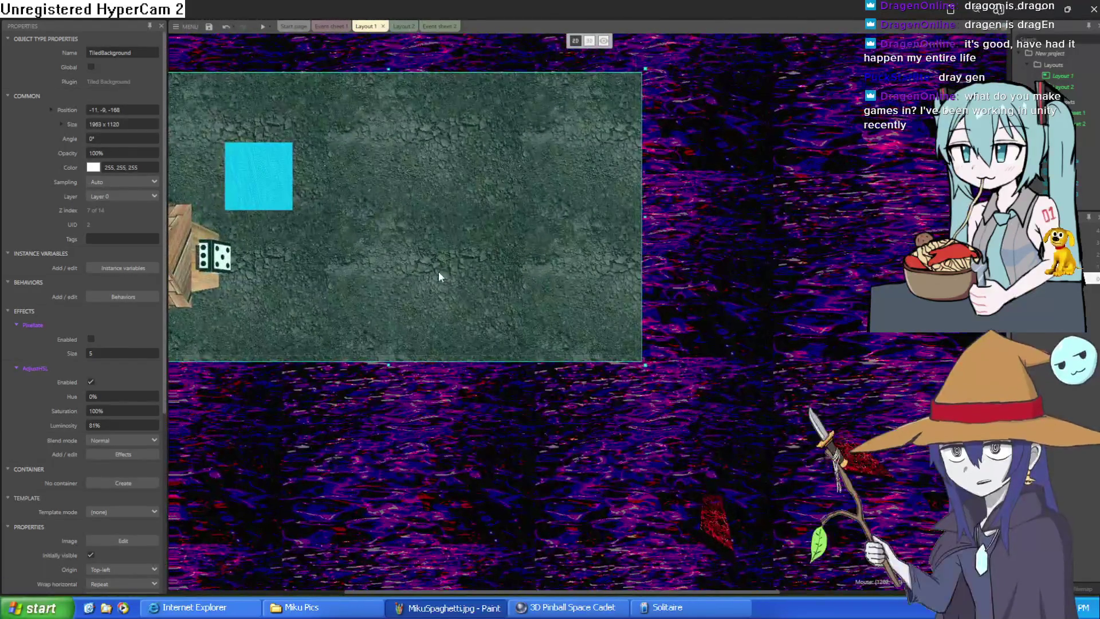
drag(439, 275, 620, 307)
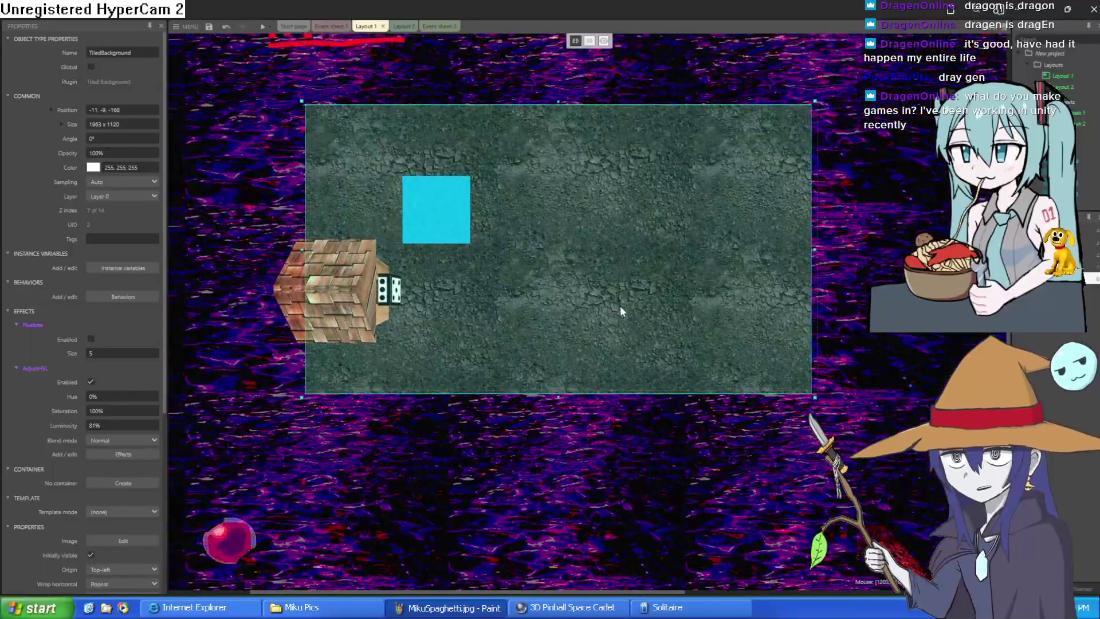
click(415, 31)
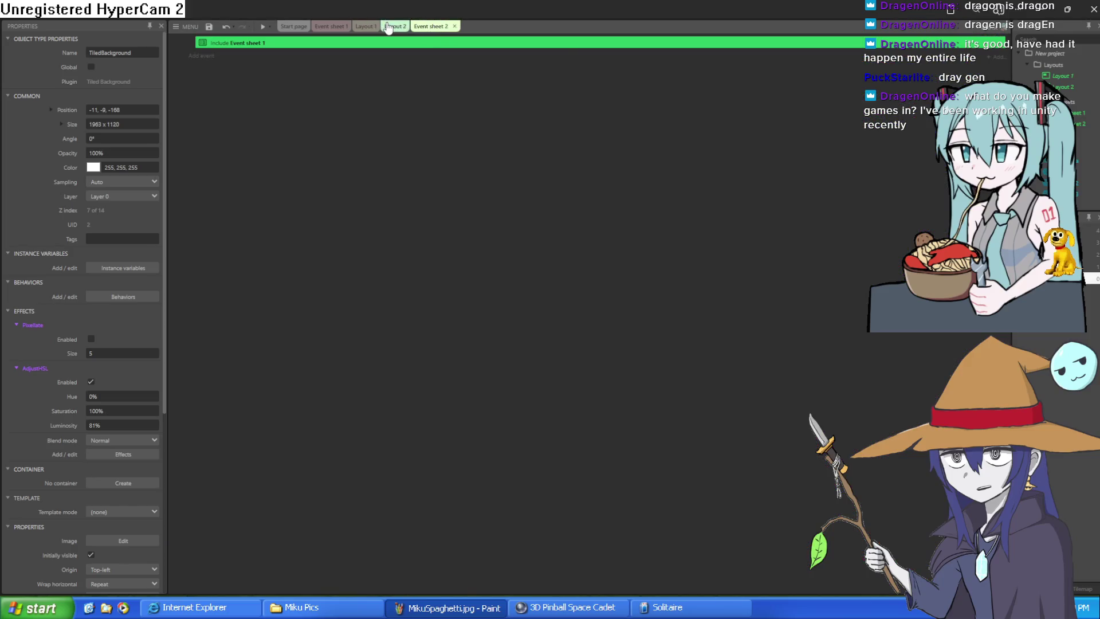
click(362, 29)
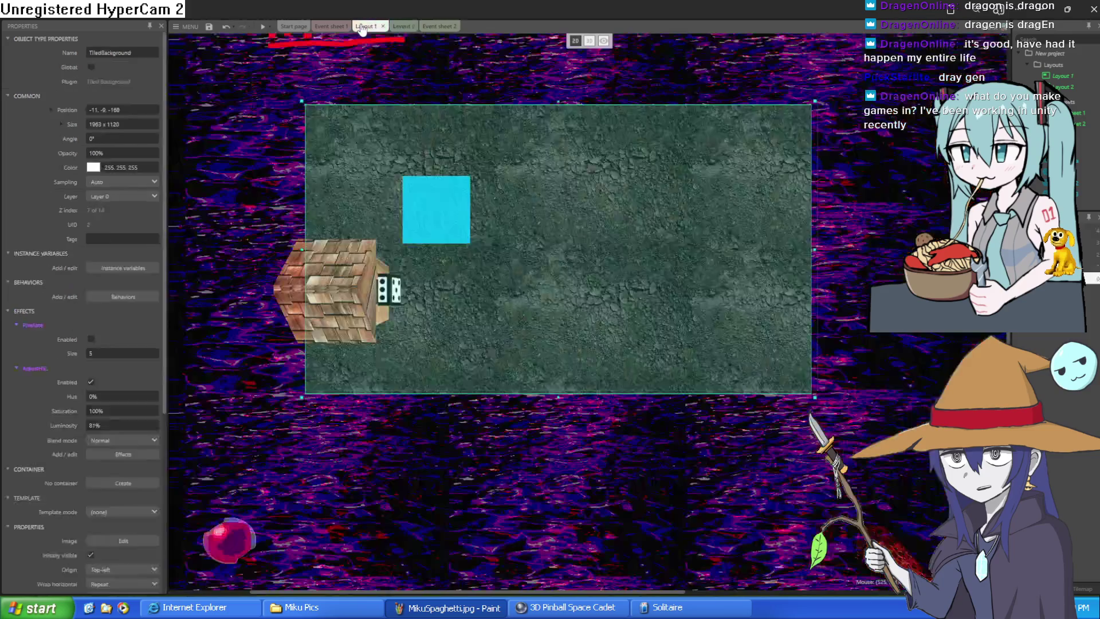
Show Layout 1 in 3D with a preset camera orientation and launch a preview.
click(604, 41)
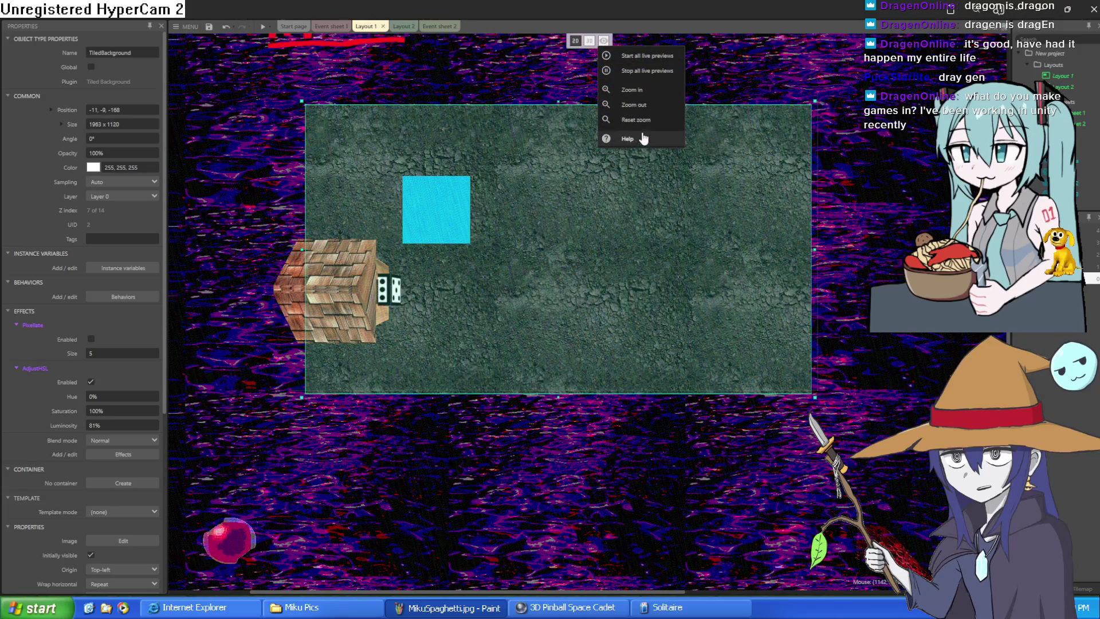
click(590, 47)
click(589, 41)
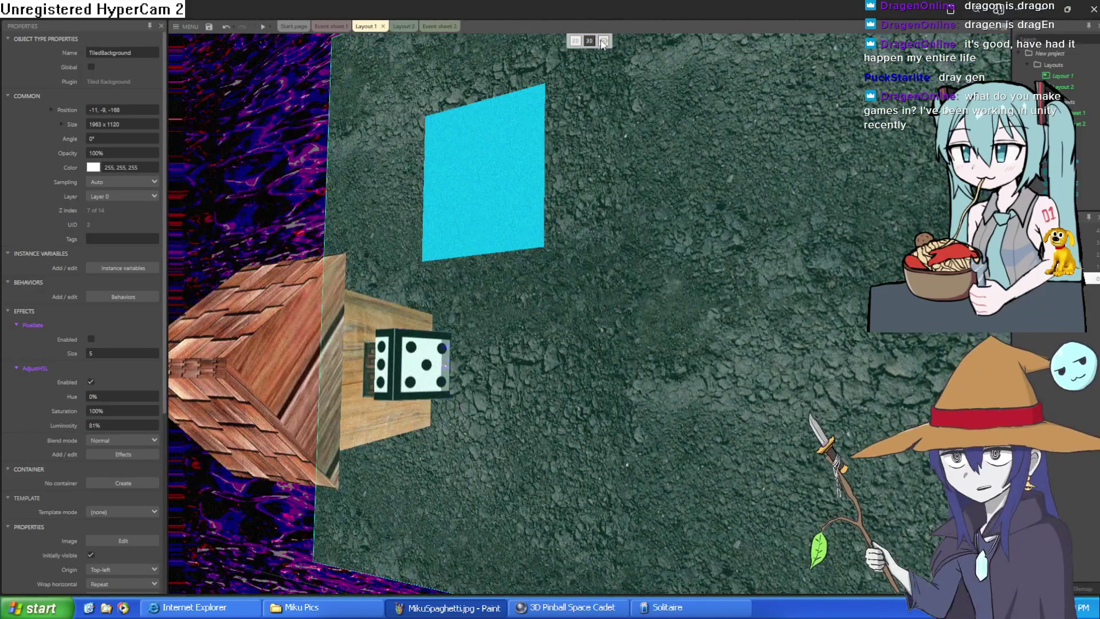
click(604, 42)
mouse_move(659, 105)
click(745, 105)
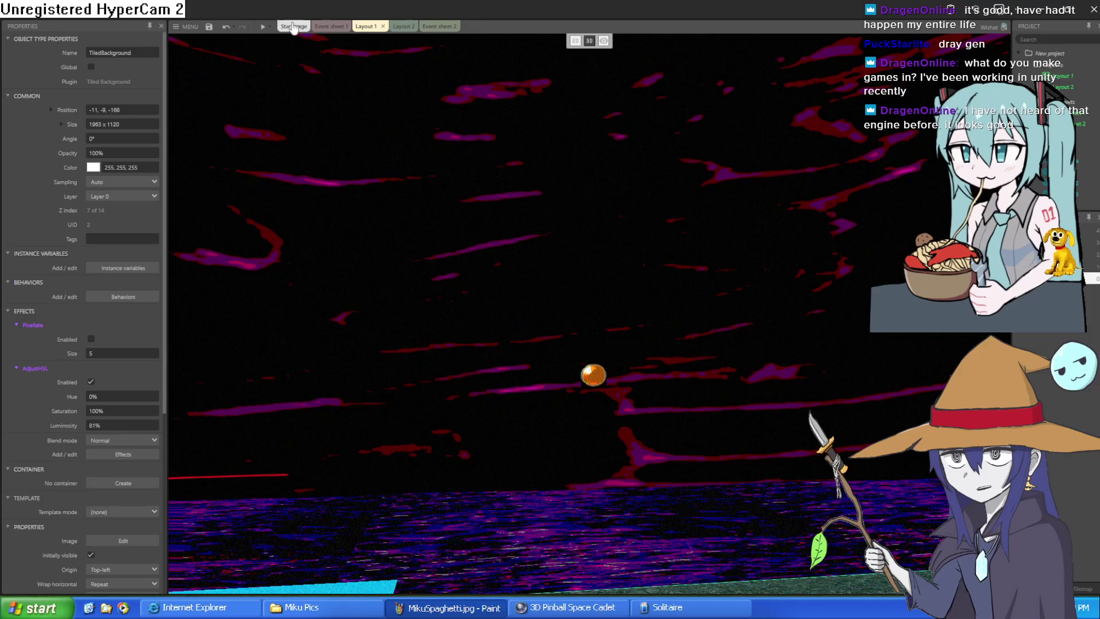
click(265, 28)
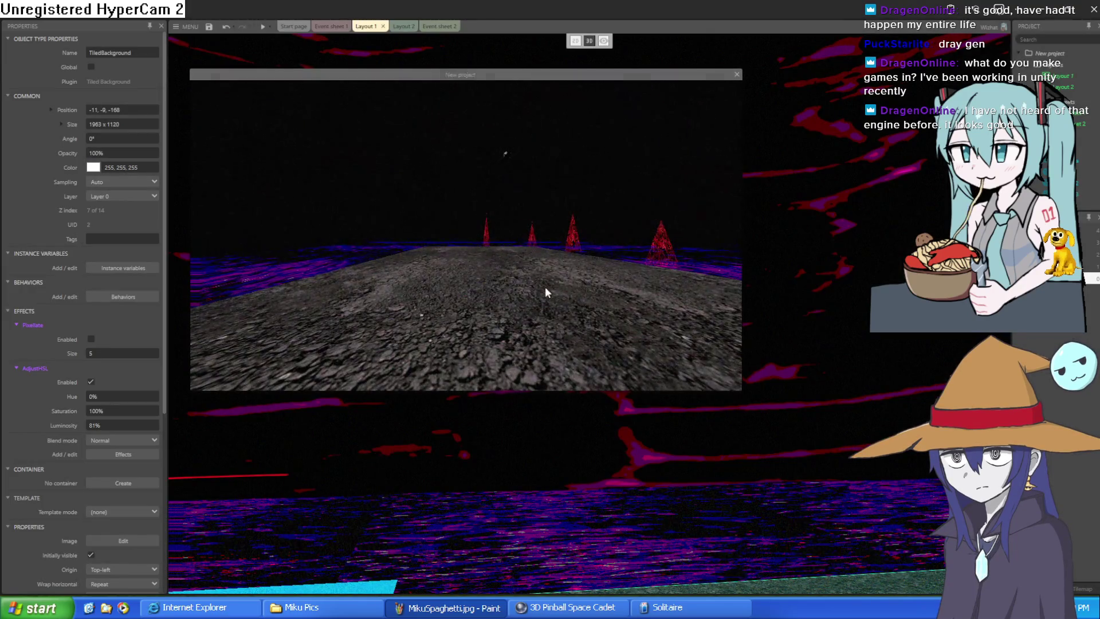
Go fullscreen and look around between the wooden house and the red spikes.
click(545, 287)
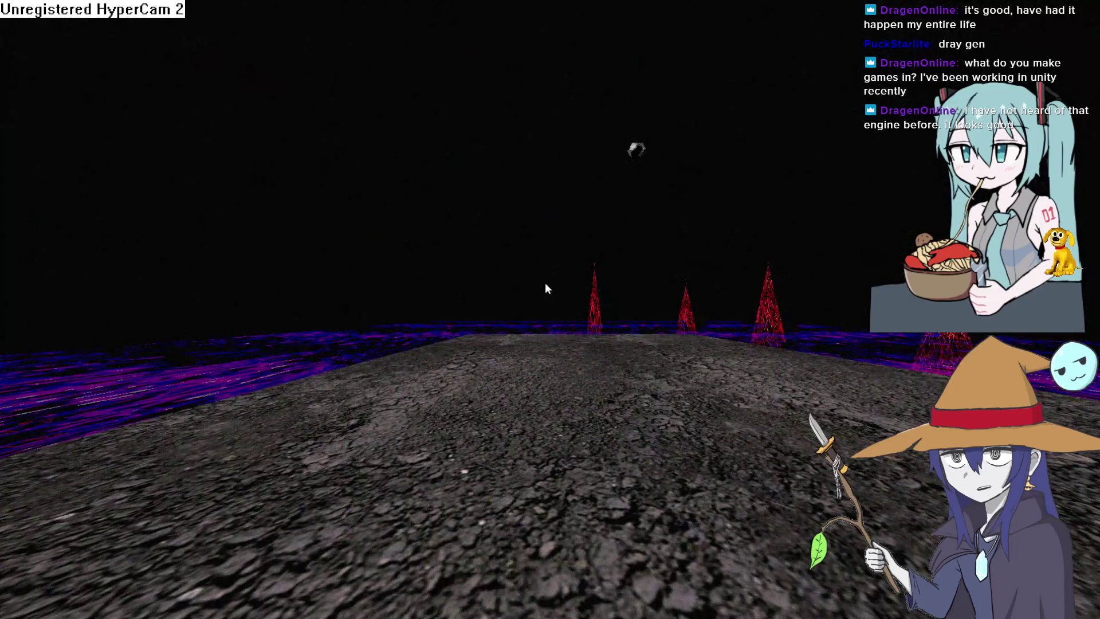
key(Left)
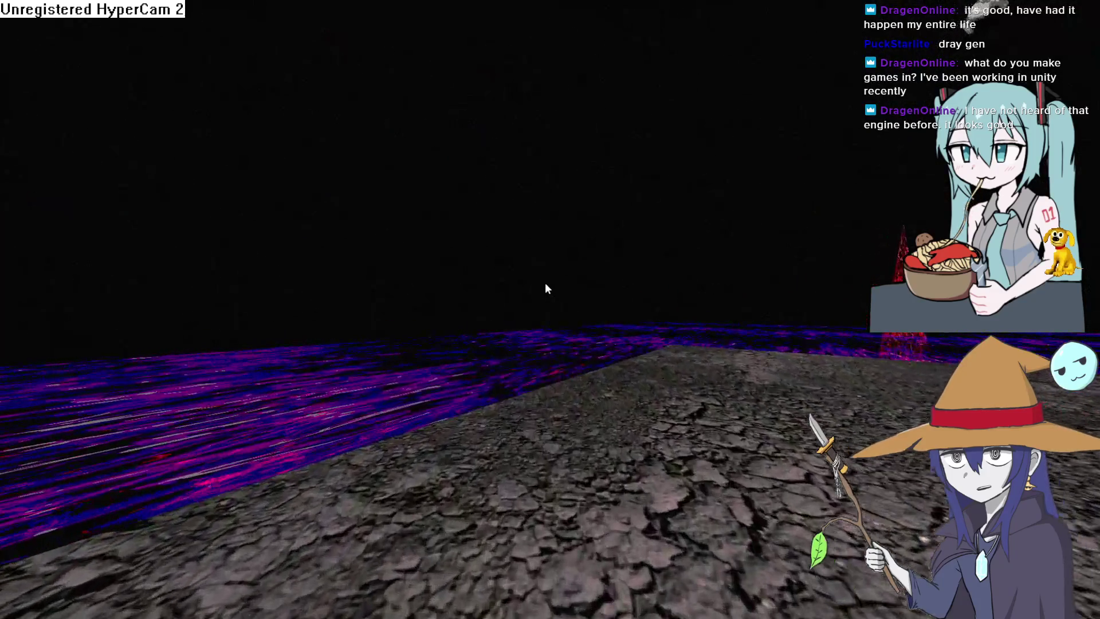
key(Right)
key(Right)
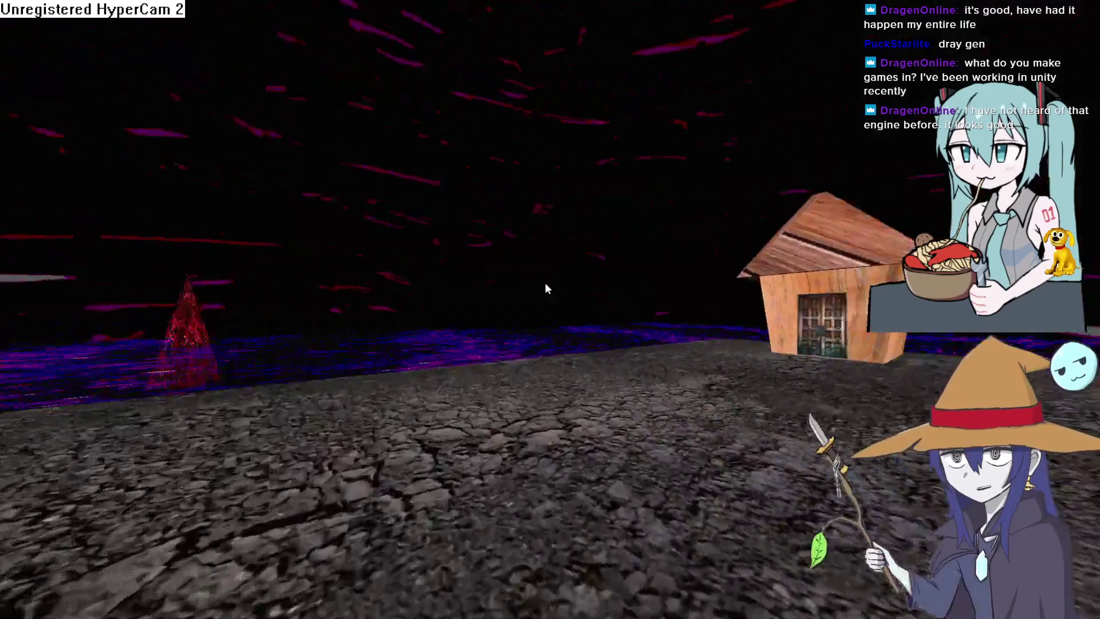
key(Left)
key(Left)
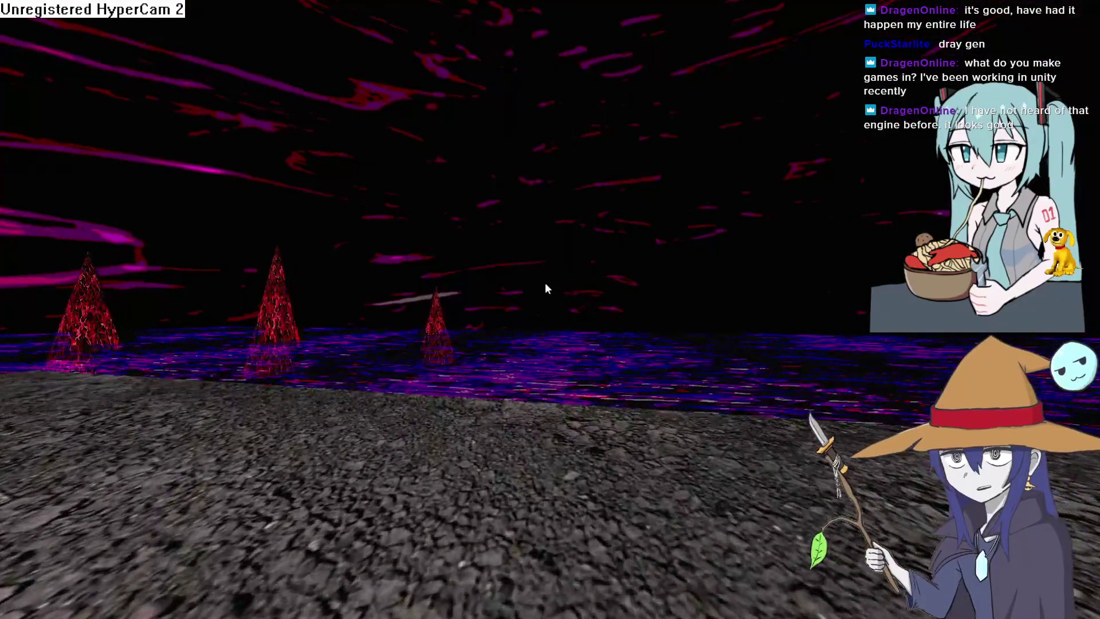
key(Left)
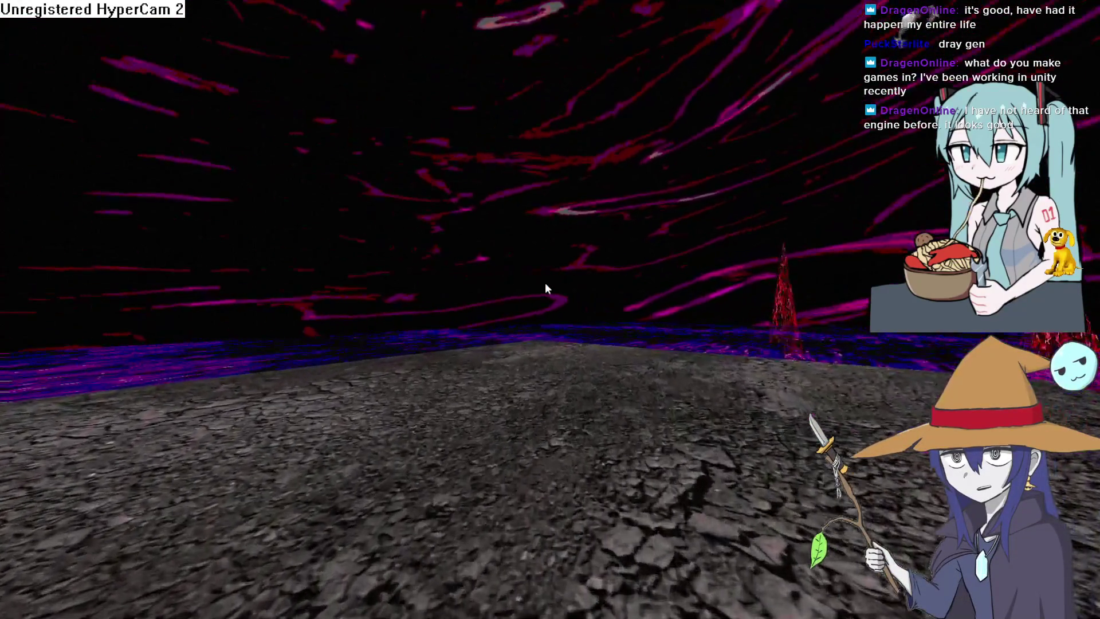
Walk past the house toward the red spires, then exit fullscreen and close the preview.
key(w)
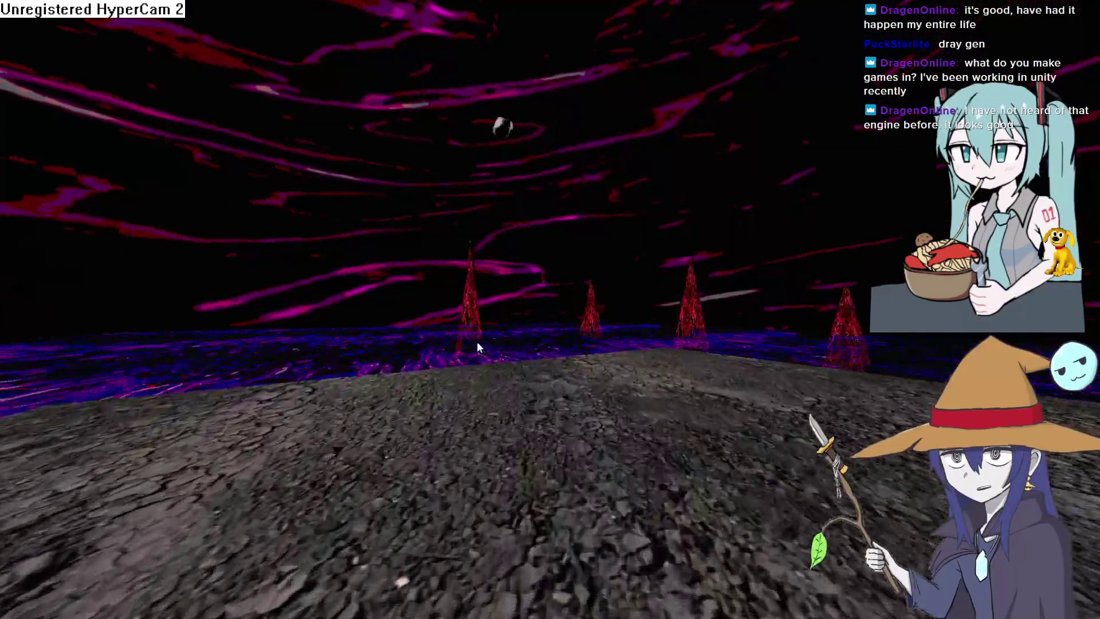
key(d)
key(d)
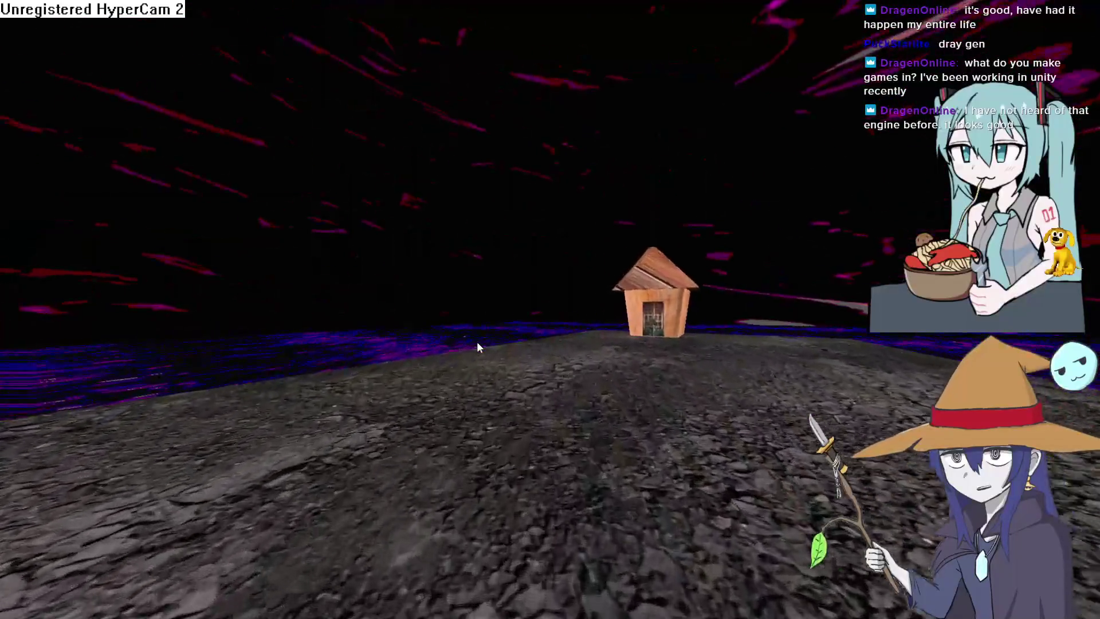
key(w)
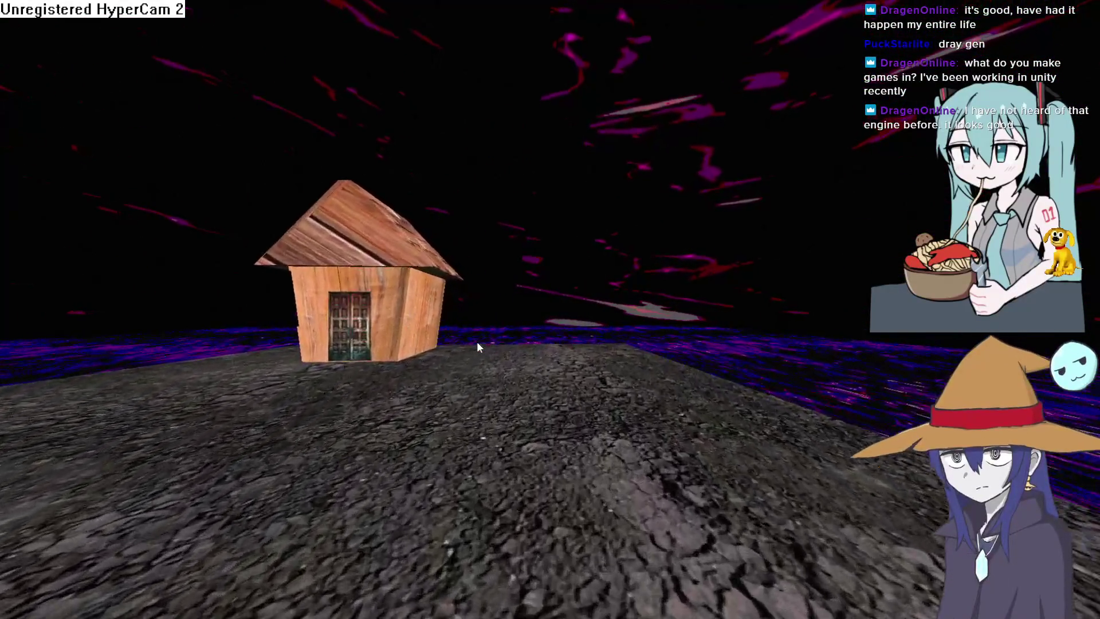
key(a)
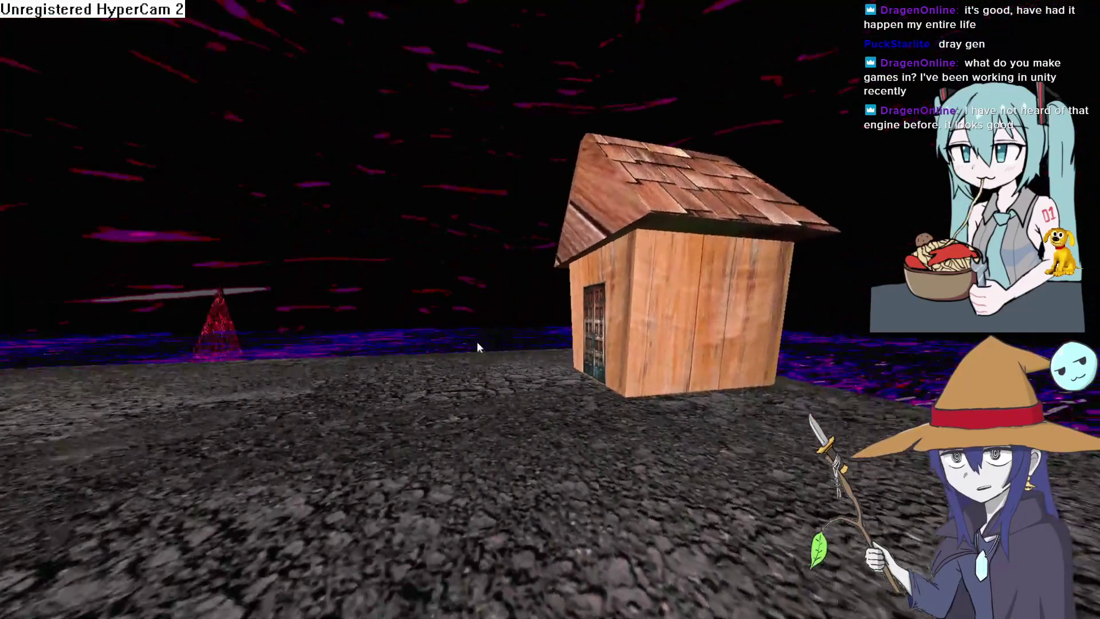
key(d)
key(a)
key(w)
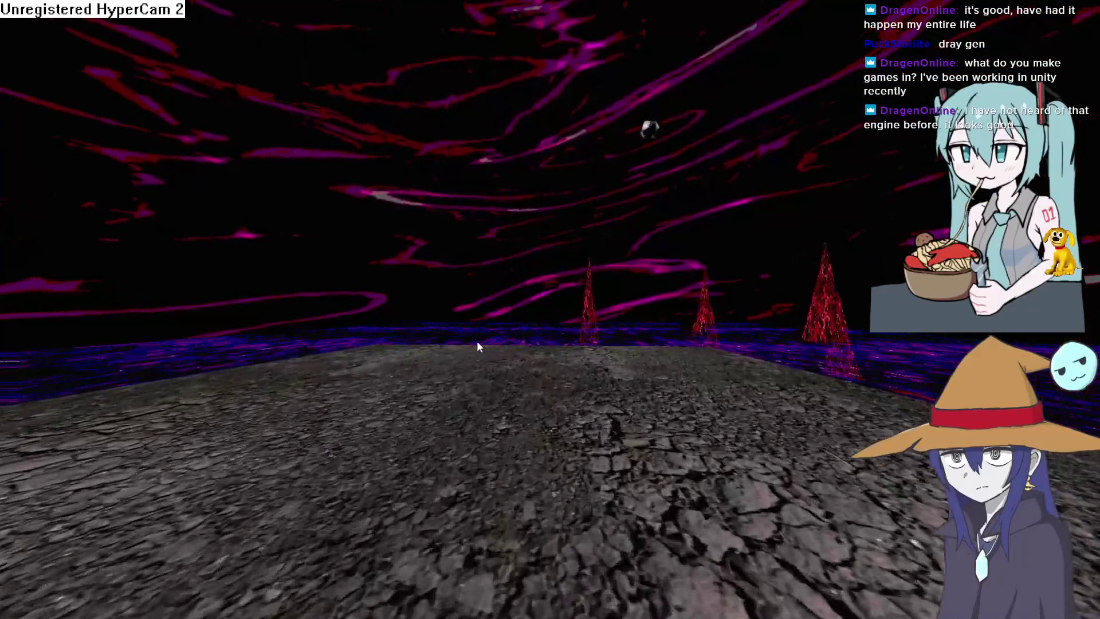
key(Escape)
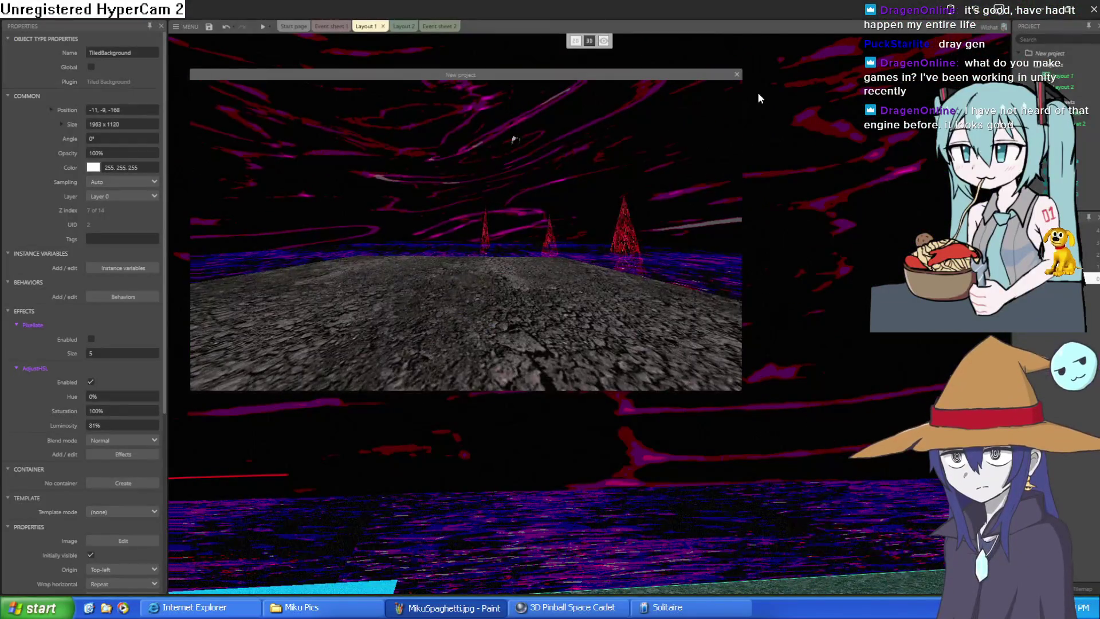
click(737, 75)
Enable the Fogexponential effect on Layer 0.
click(426, 401)
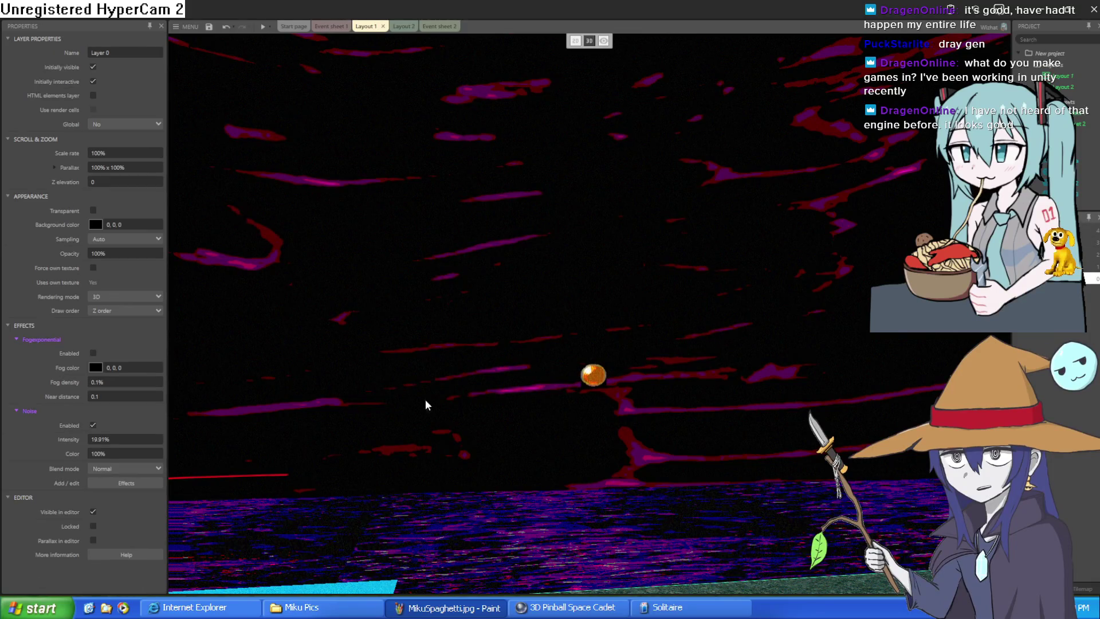
click(94, 351)
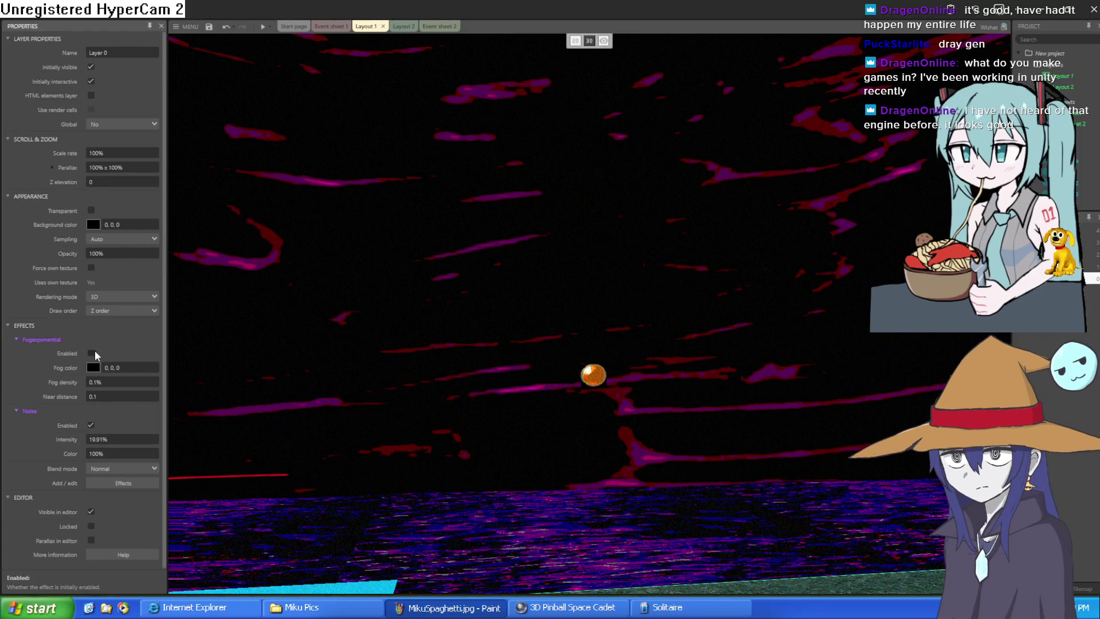
click(92, 354)
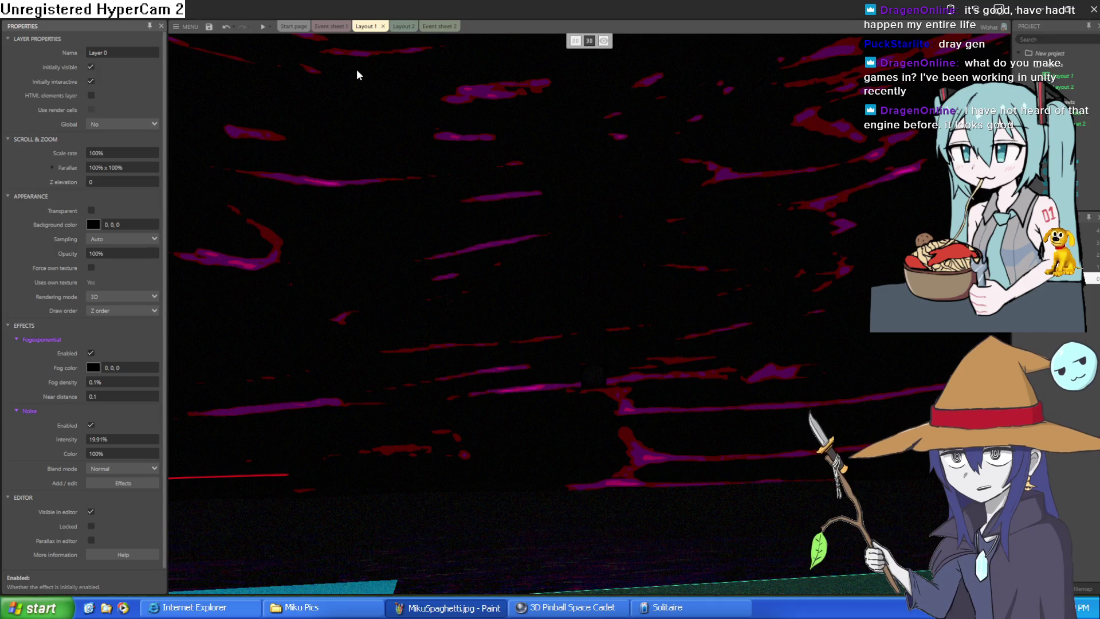
Browse to Event sheet 1, reset zoom to 100%, and inspect its start, tick and Space events.
click(401, 27)
click(436, 29)
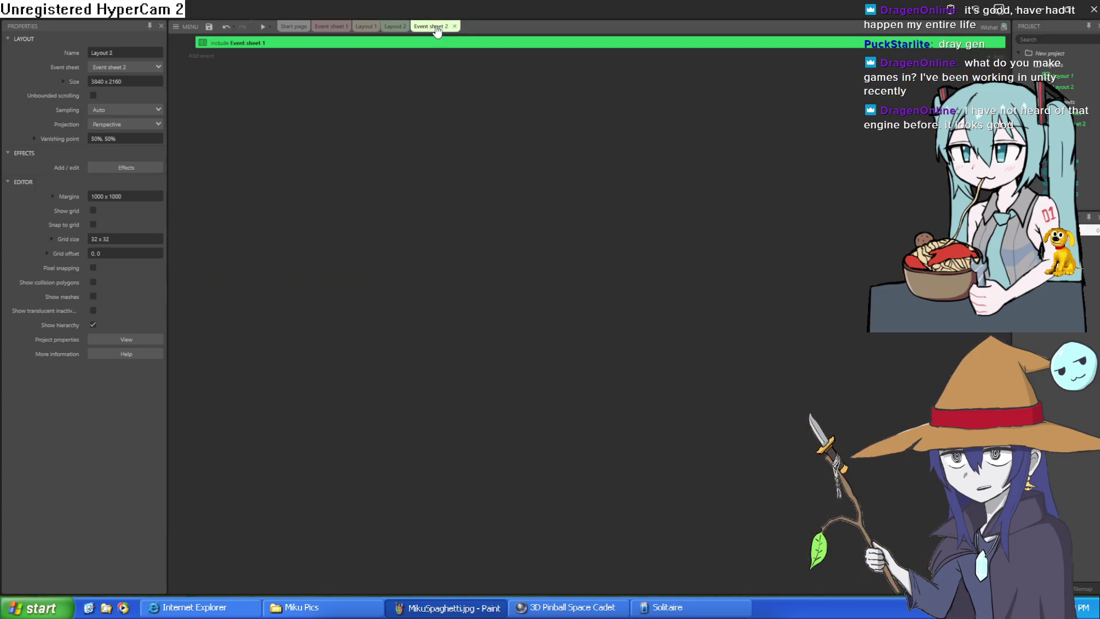
click(346, 29)
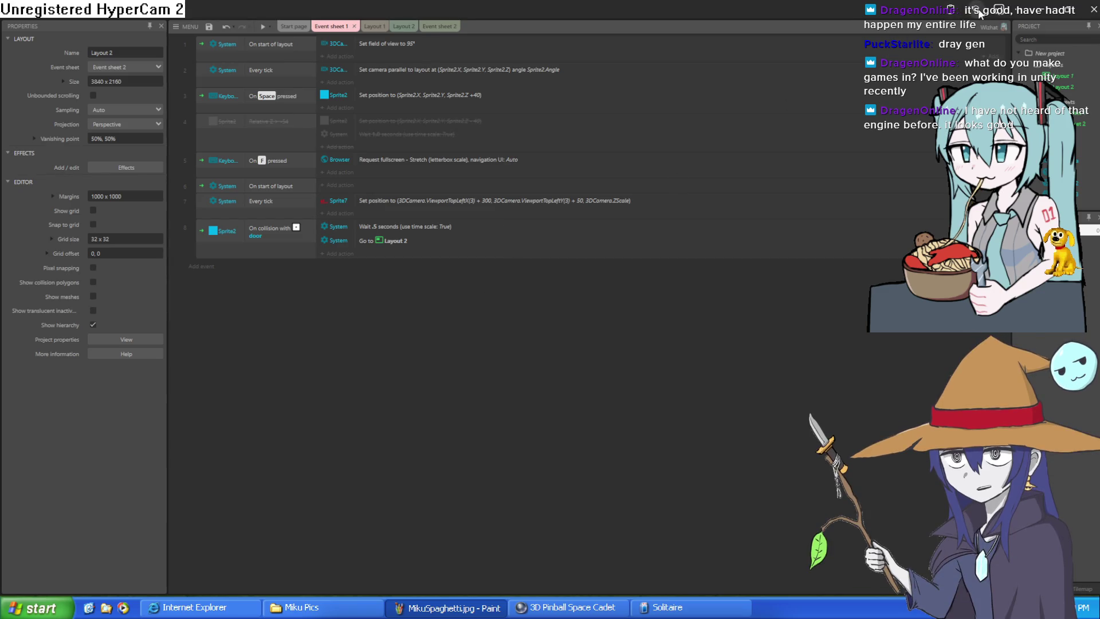
key(ctrl+0)
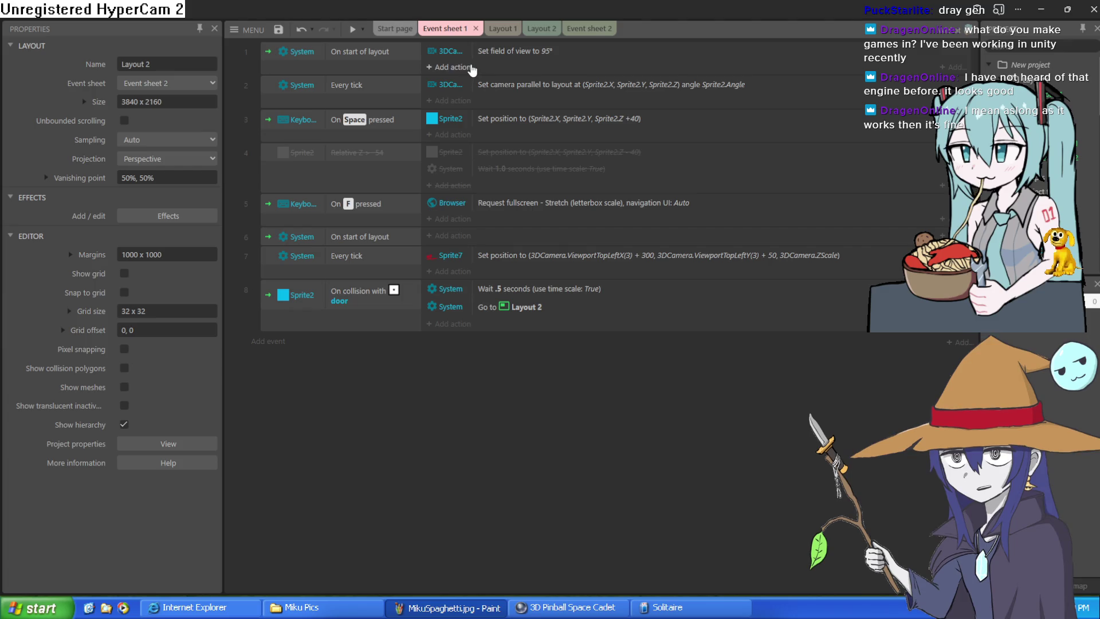
click(384, 106)
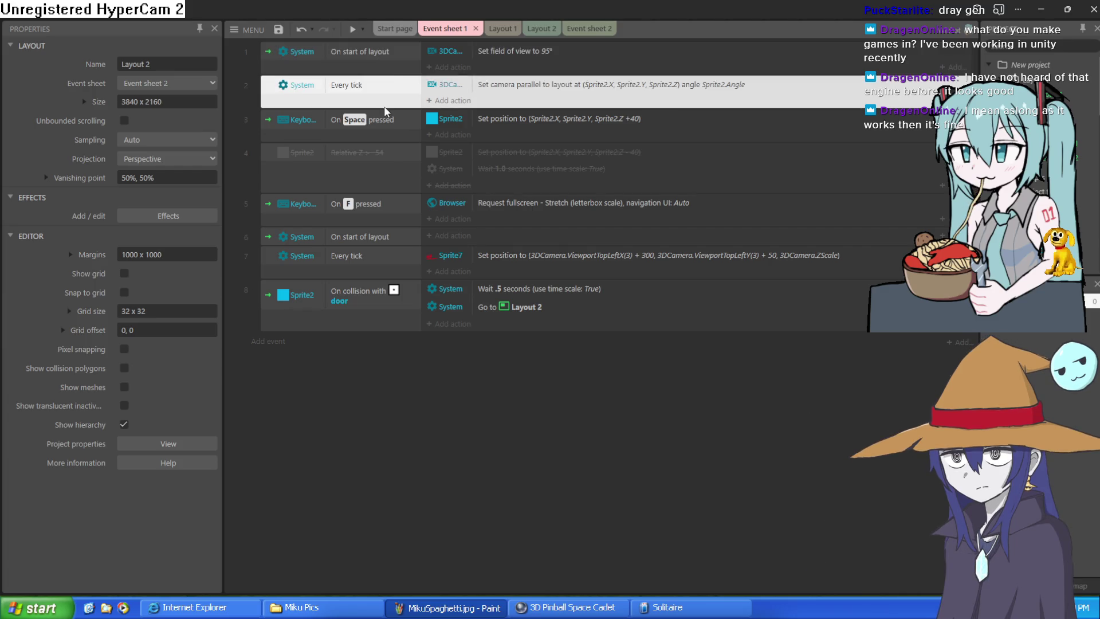
click(393, 60)
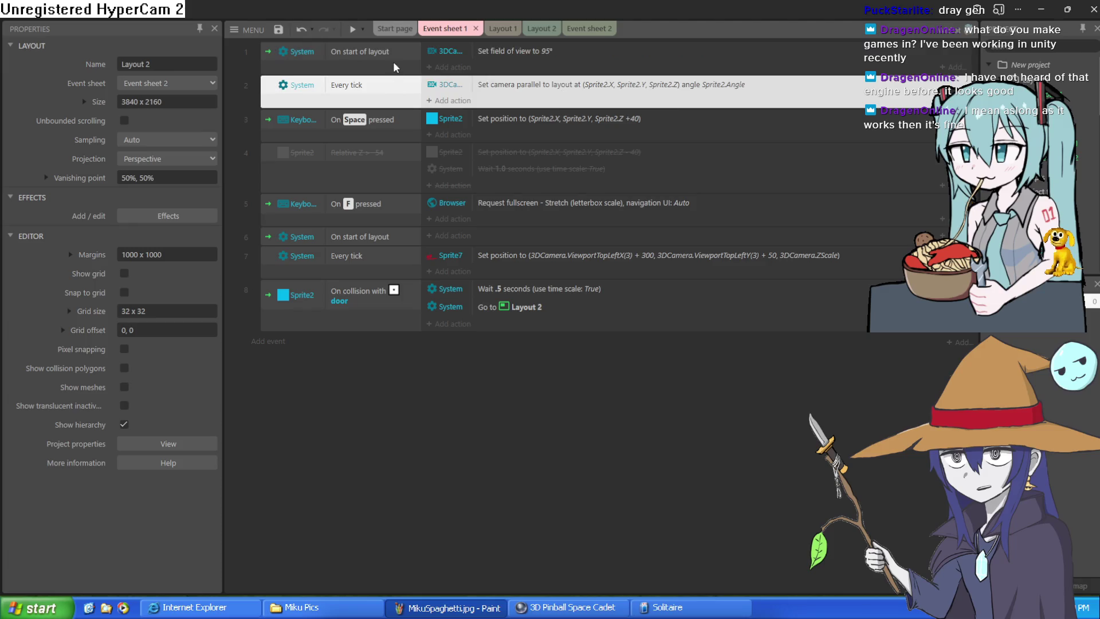
click(397, 138)
click(396, 184)
click(396, 141)
click(397, 94)
click(399, 58)
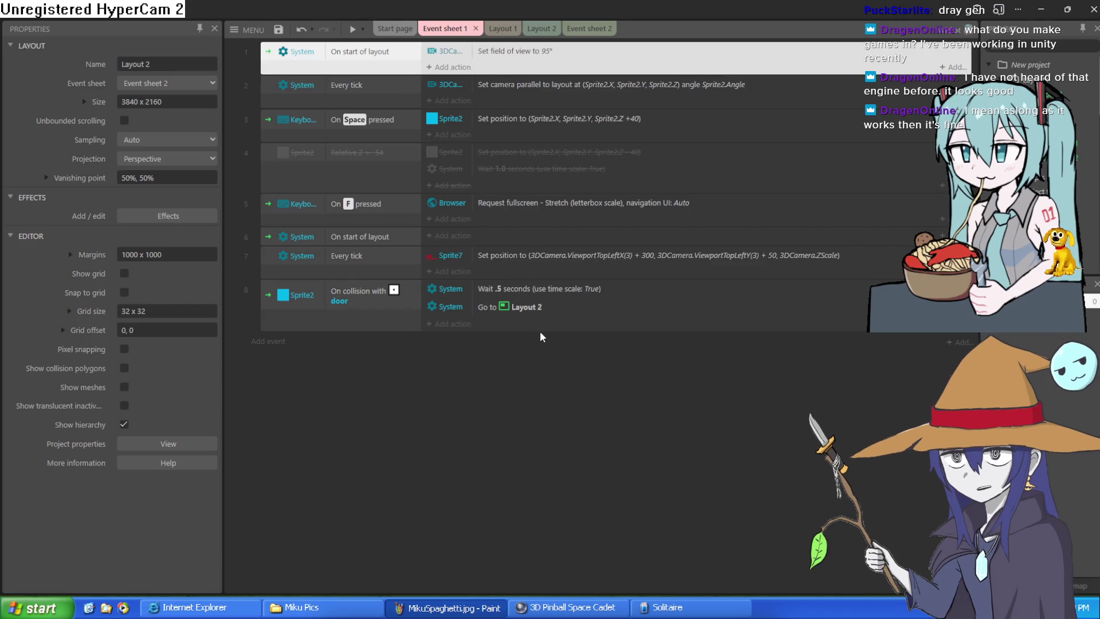
Check the Layout 1 scene, inspect the On F pressed fullscreen events, then open the Start page.
click(499, 29)
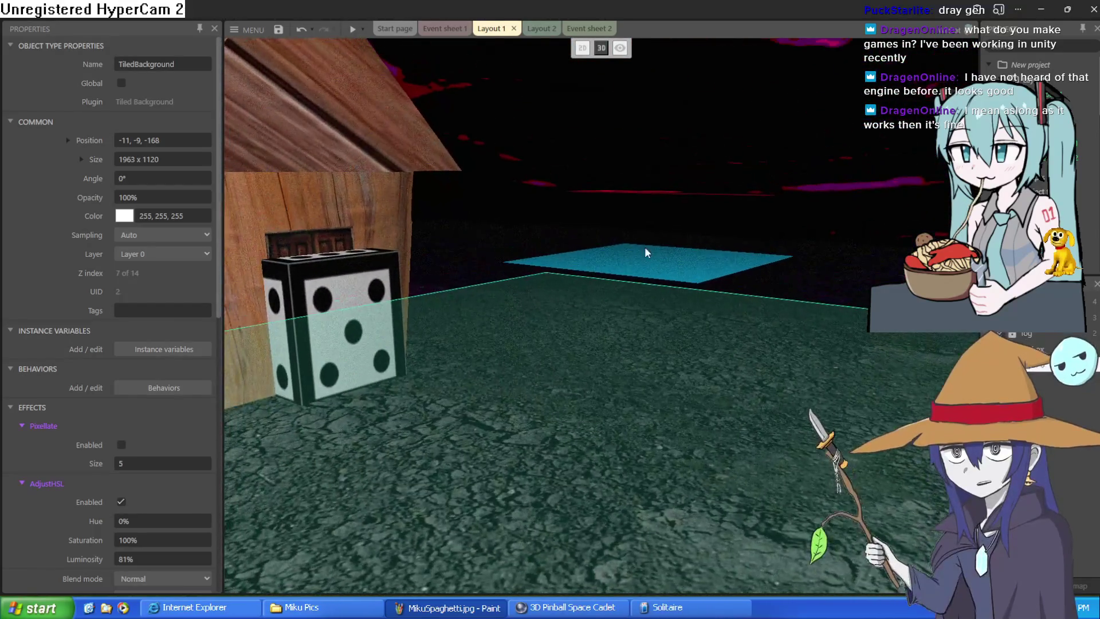
click(451, 35)
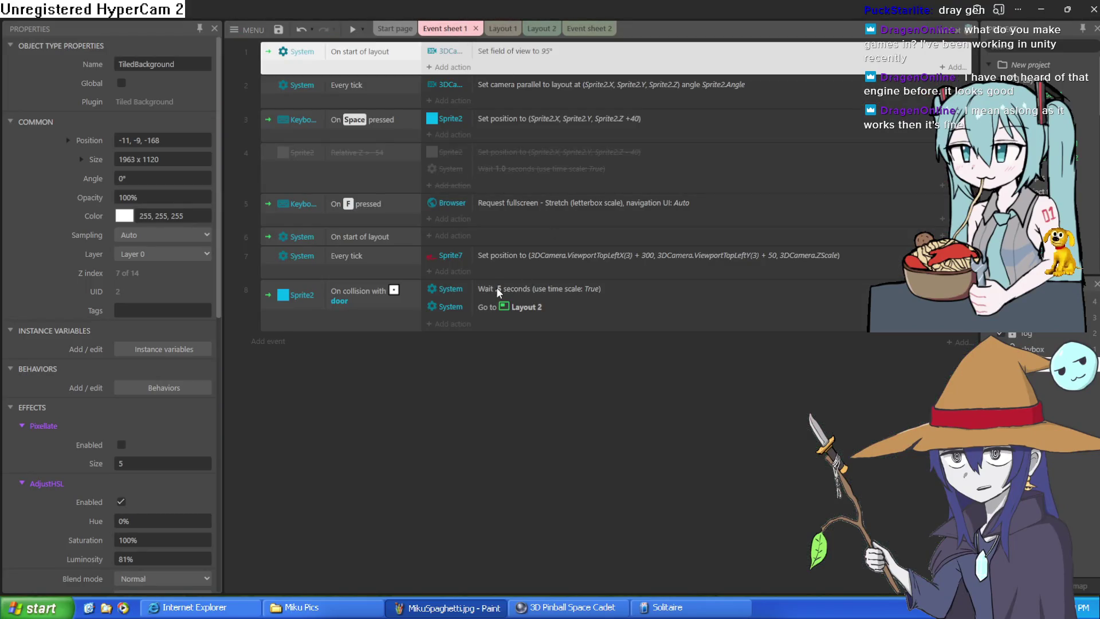
click(387, 324)
click(388, 264)
click(390, 238)
click(390, 214)
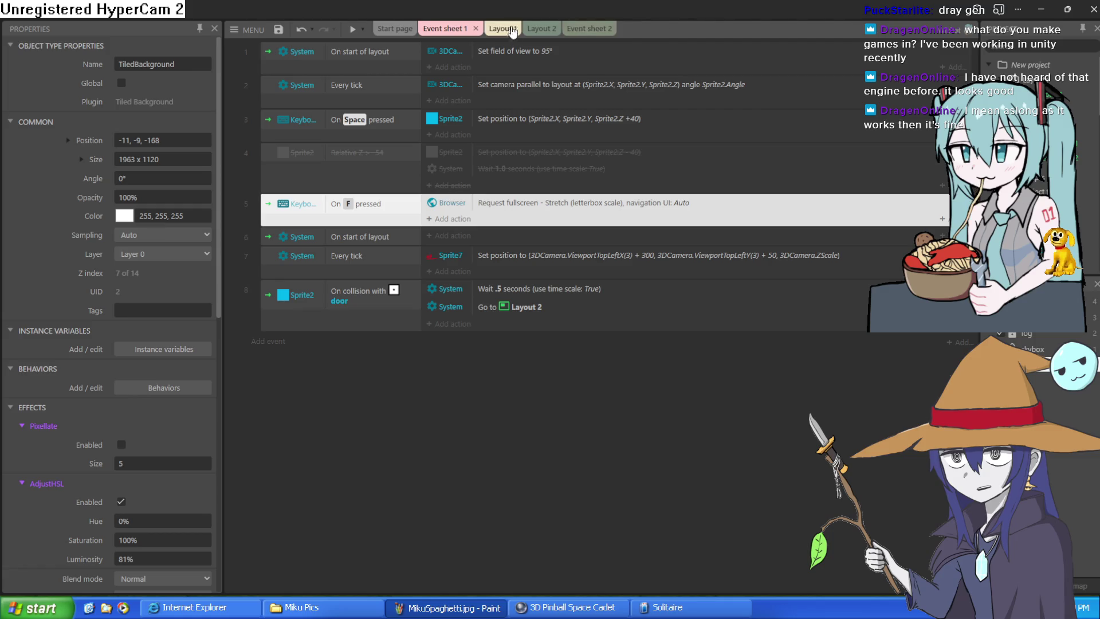
click(392, 31)
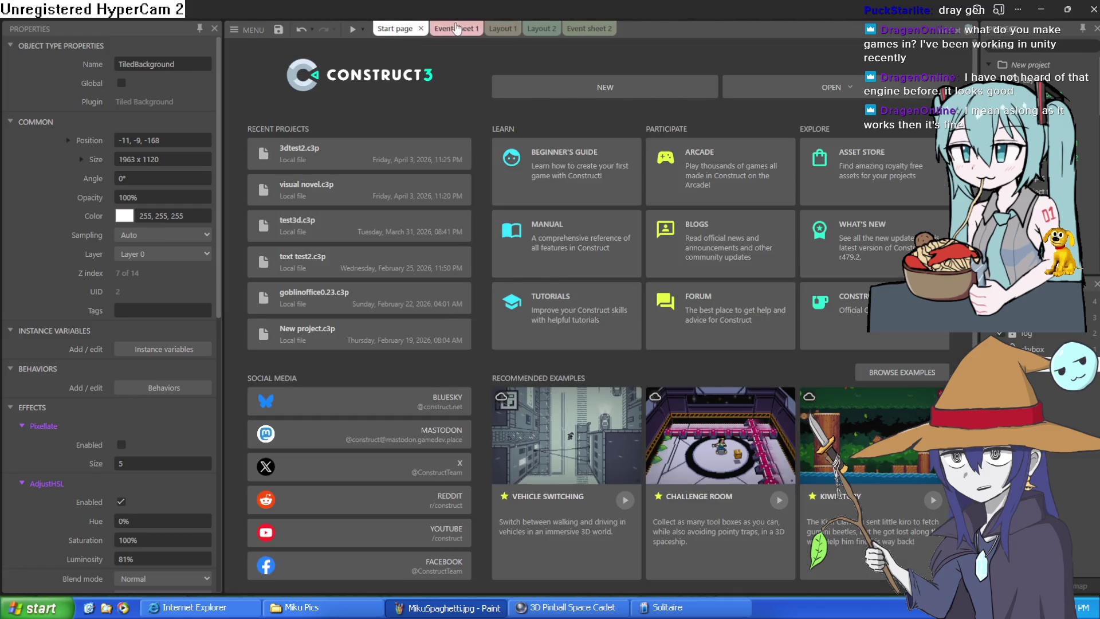
Switch from Event sheet 1 to the Layout 1 3D scene and run a game preview.
click(457, 28)
click(503, 28)
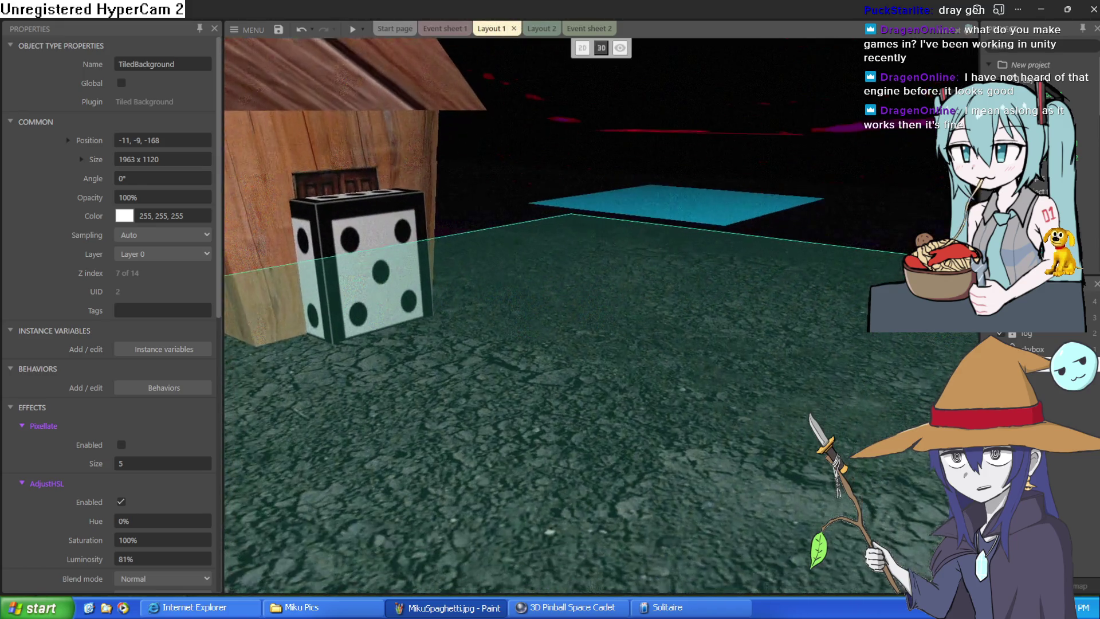
click(354, 28)
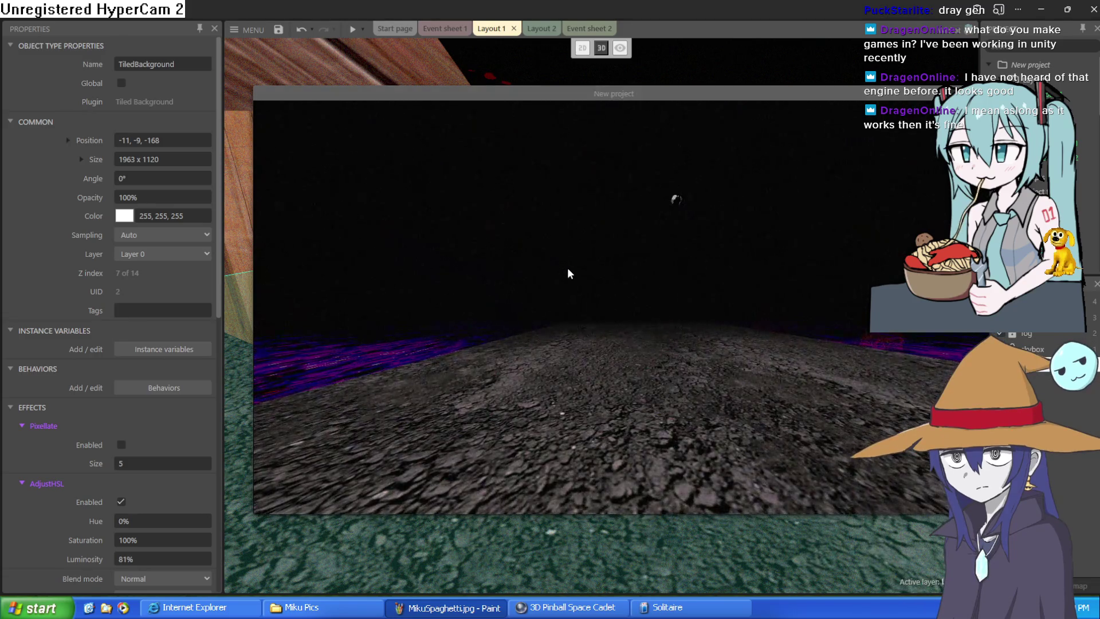
Walk around the preview with the arrow keys, past the lava edge and into the wooden hut.
key(Right)
key(Left)
key(Up)
key(Up)
key(Right)
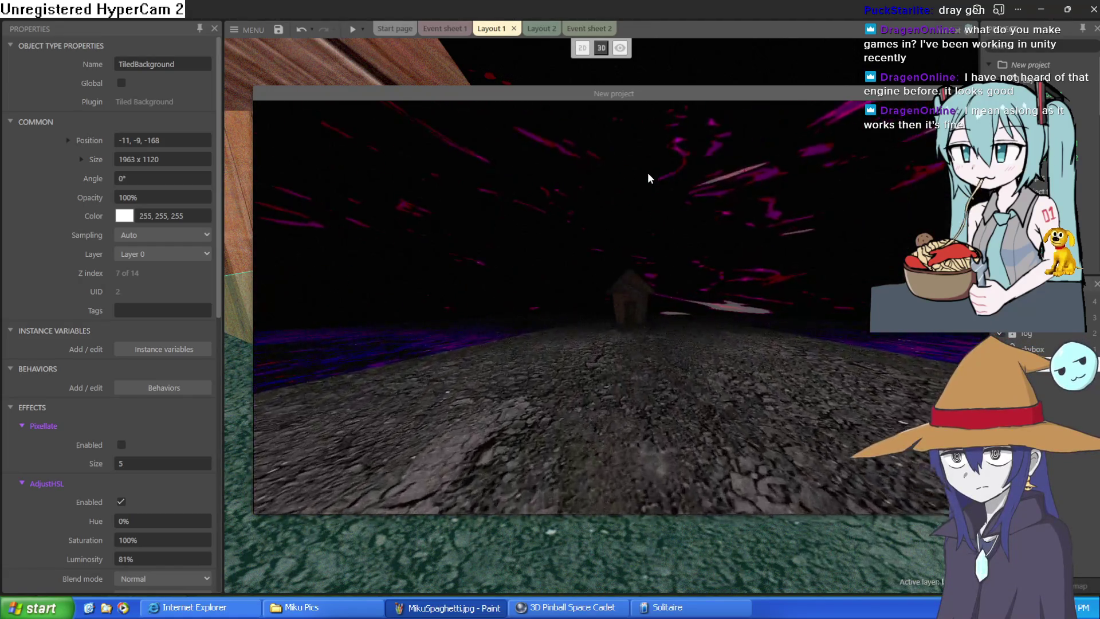
key(Left)
key(Right)
key(Up)
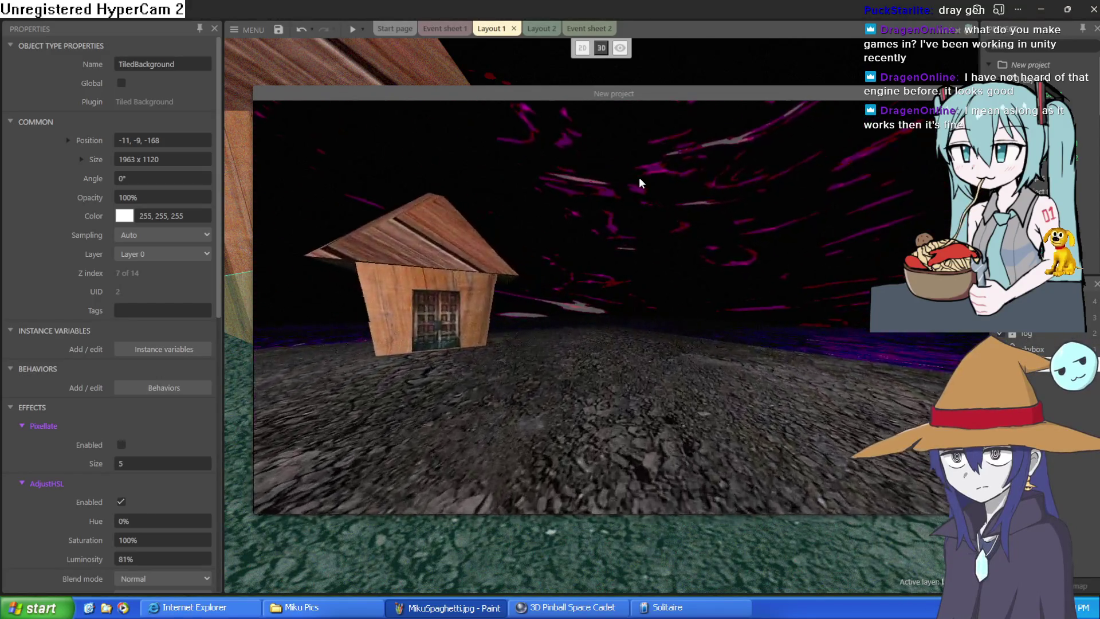
key(Left)
key(Right)
key(Up)
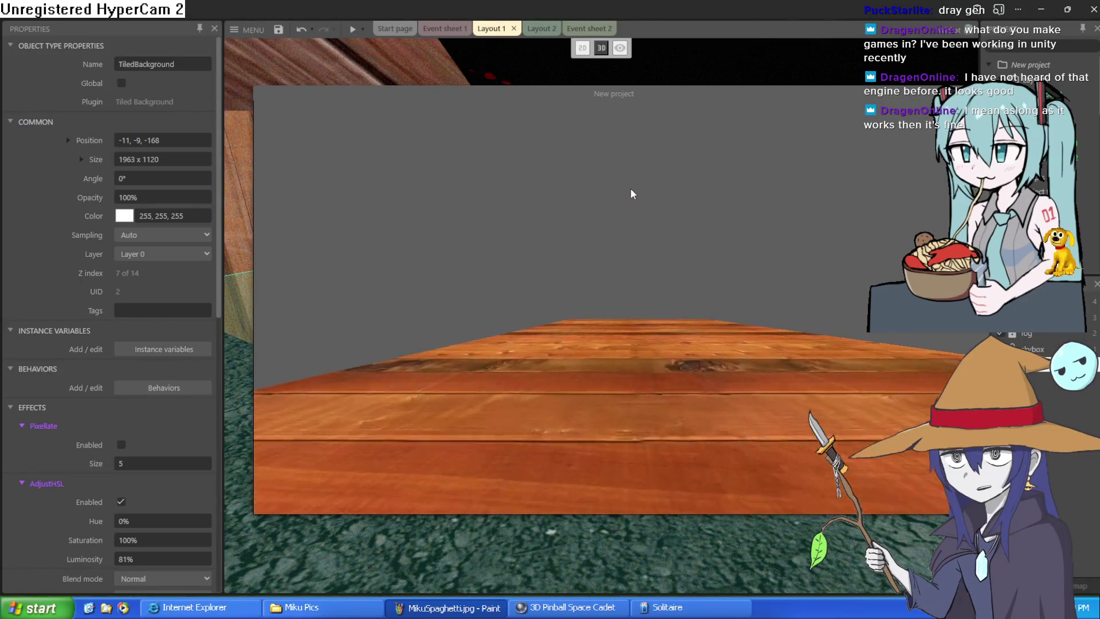
key(Right)
key(Left)
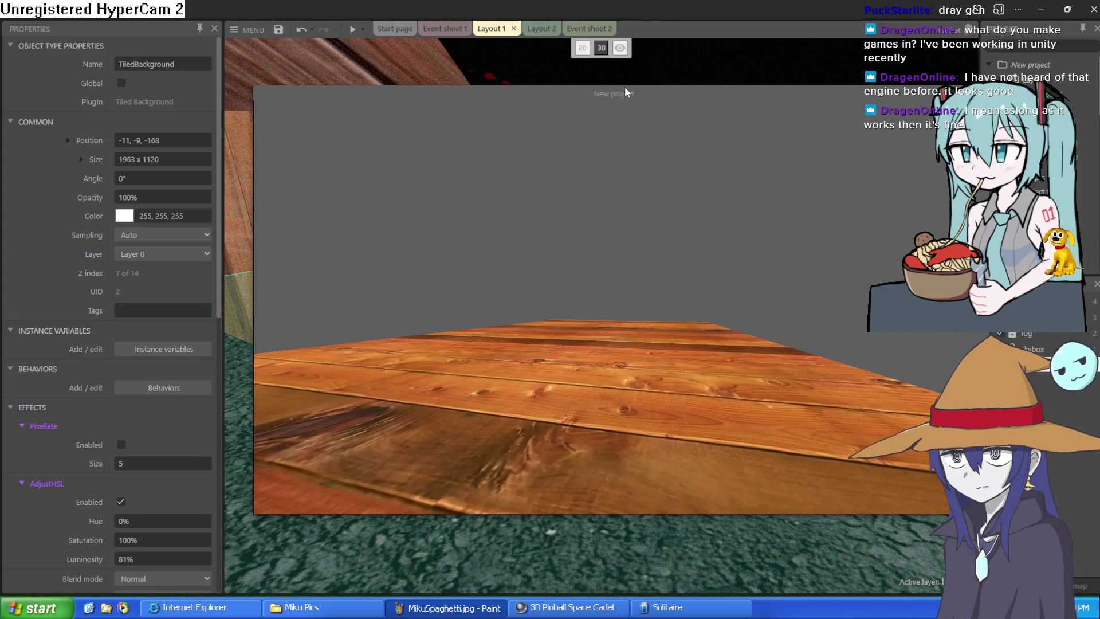
Close the preview window and move the 3D layout camera back toward the house.
drag(624, 96, 614, 85)
key(alt+F4)
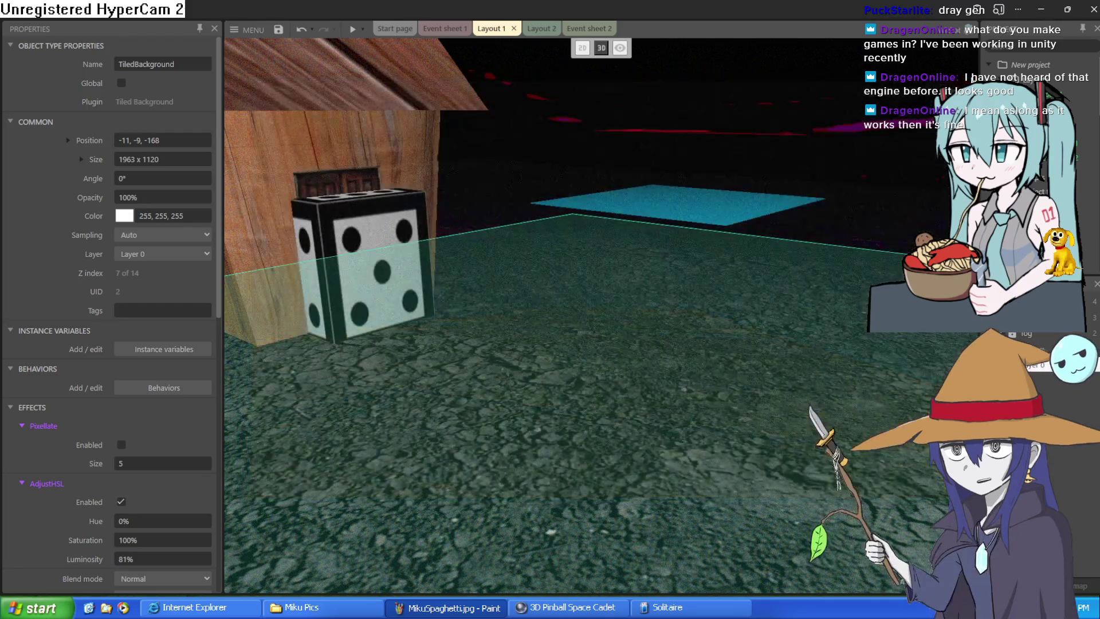
key(s)
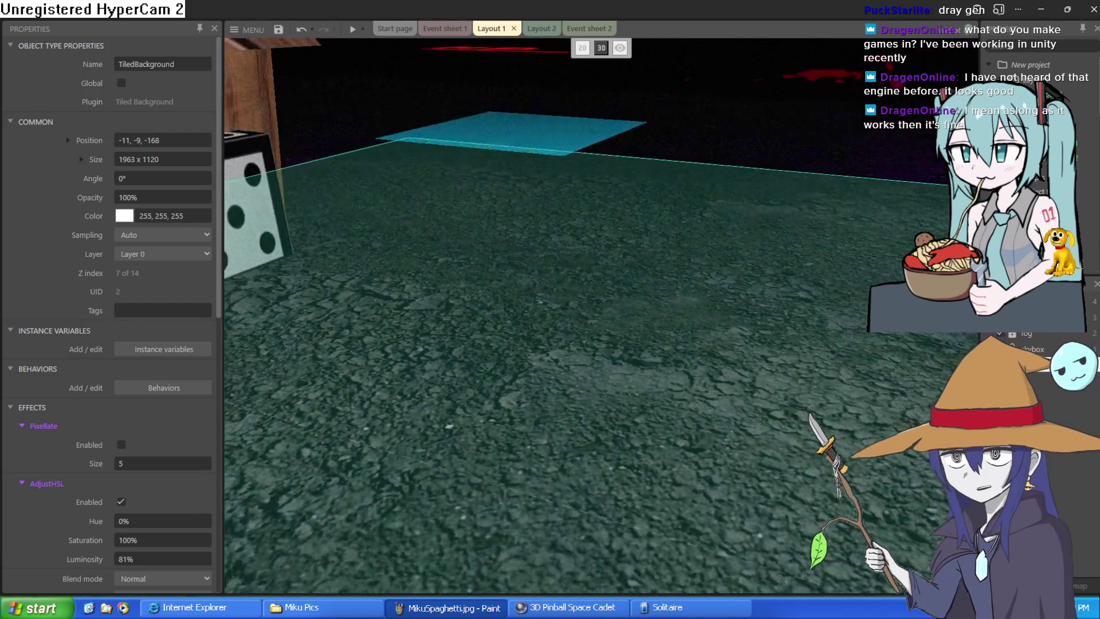
key(w)
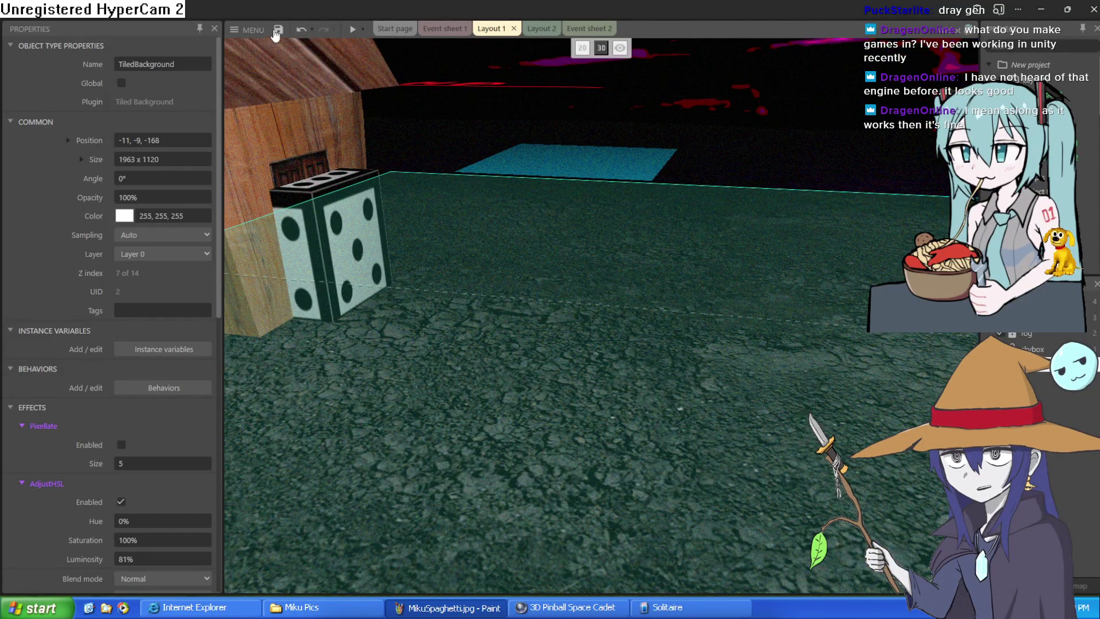
Save the 3D project, then open the recent visual novel.c3p, closing the previous project.
click(277, 30)
click(255, 30)
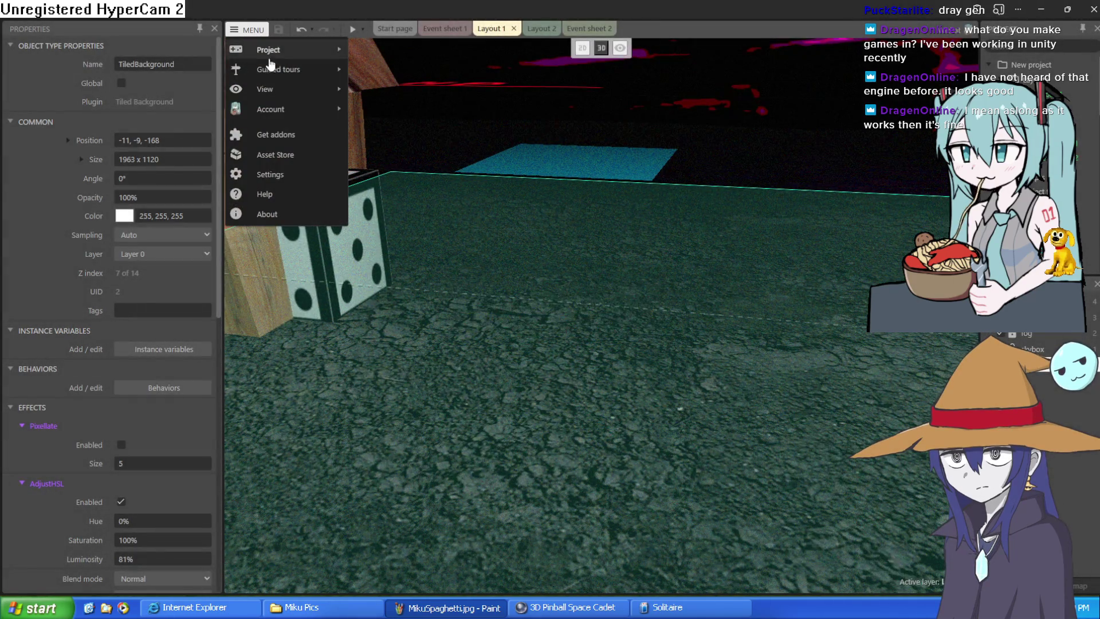
mouse_move(289, 55)
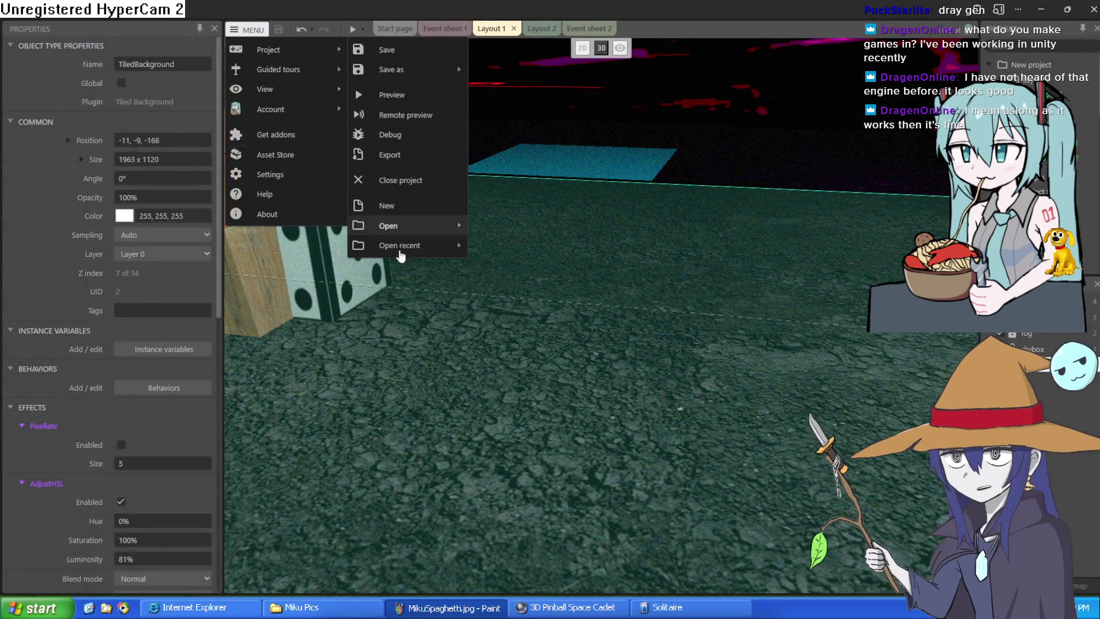
mouse_move(424, 249)
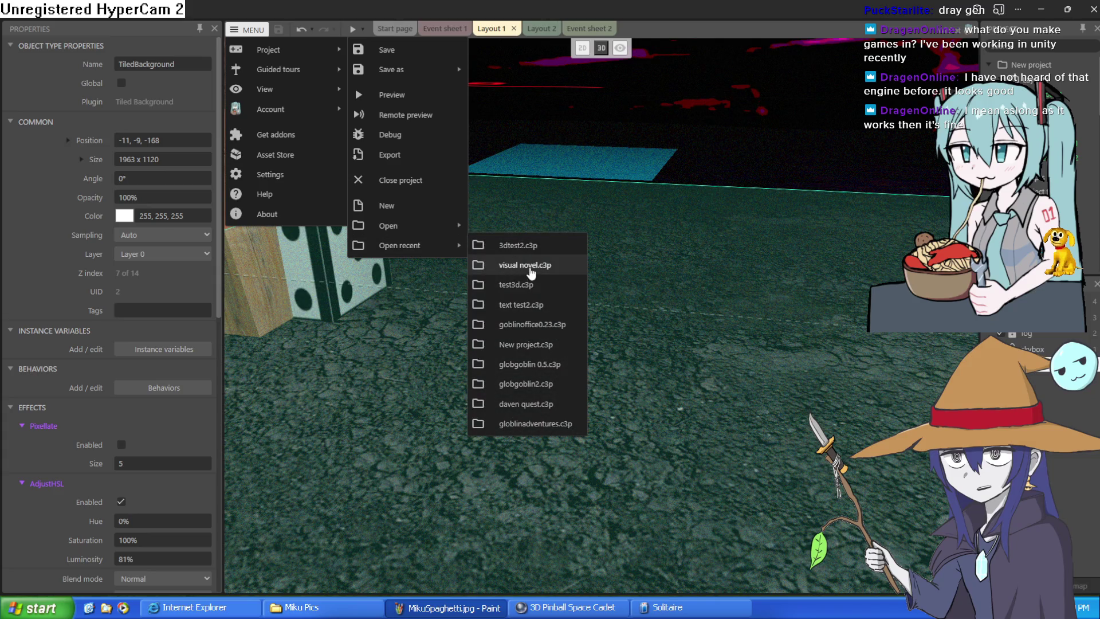
click(531, 267)
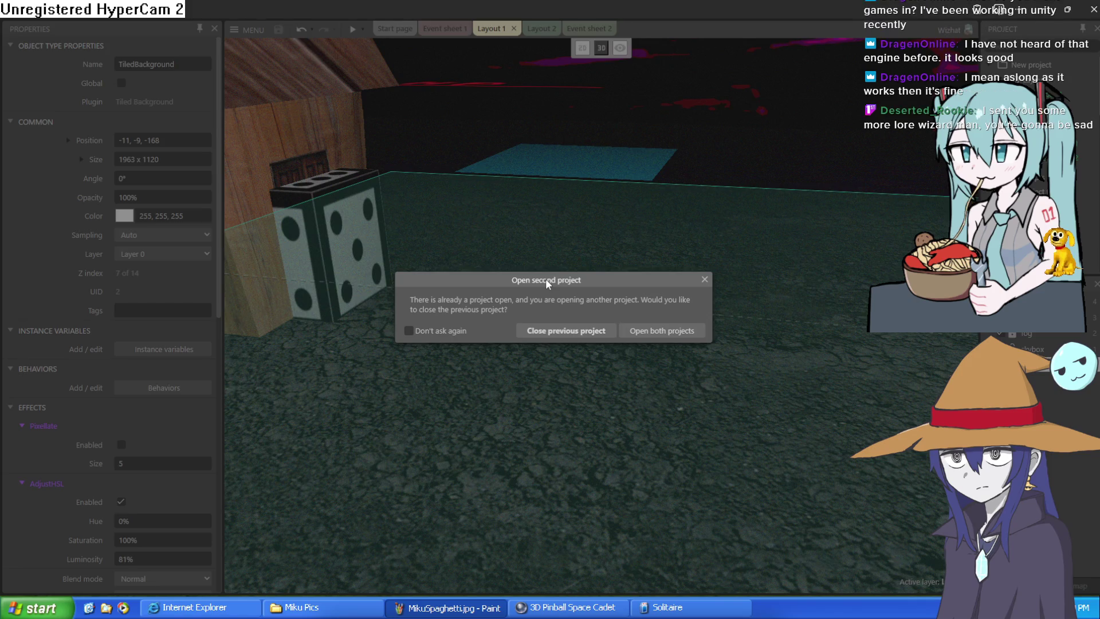
click(562, 331)
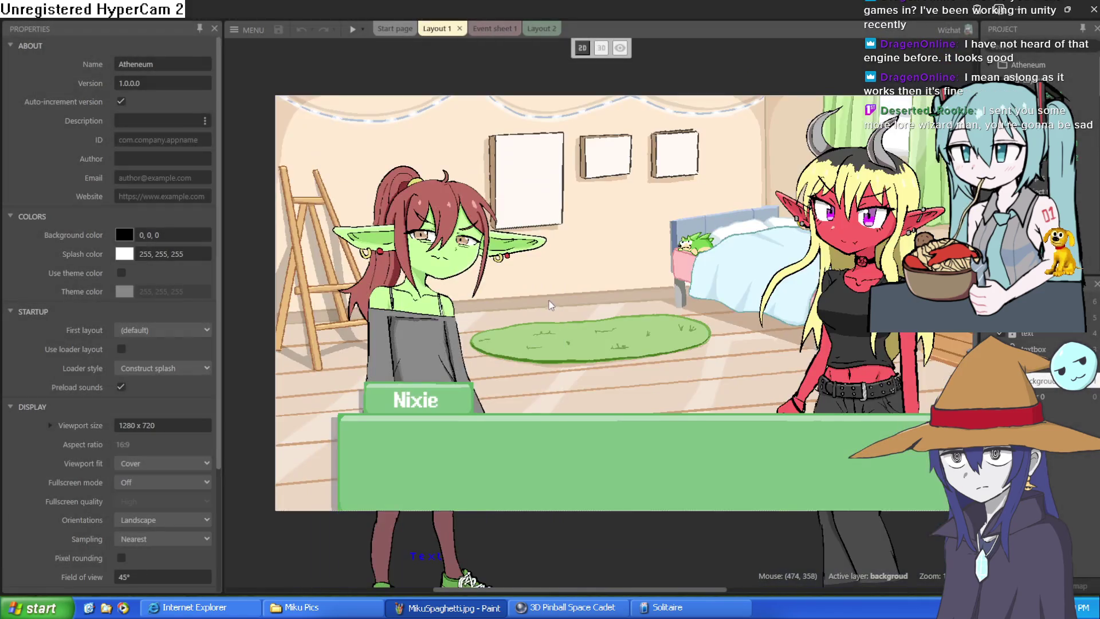
right_click(625, 287)
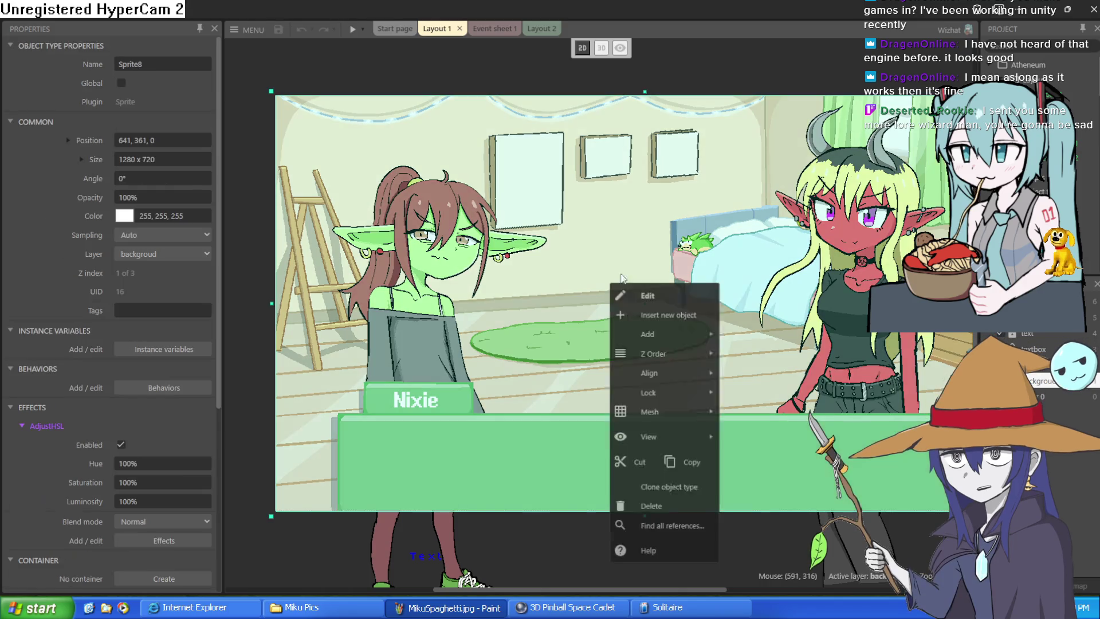
key(Escape)
click(674, 39)
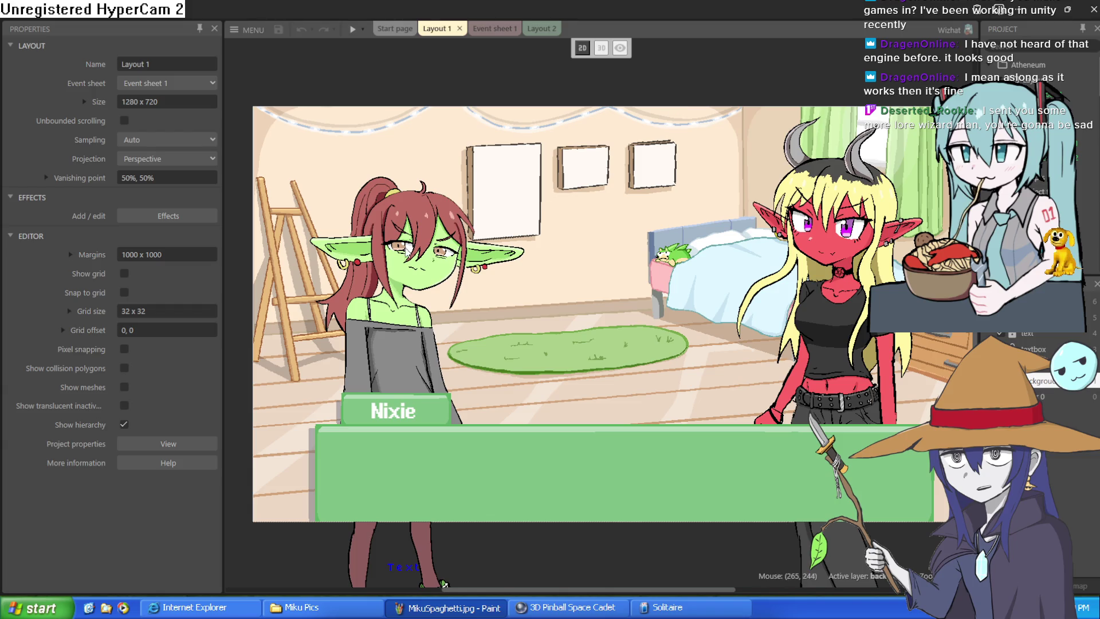
scroll(405, 250, up, 5)
scroll(331, 259, right, 5)
scroll(373, 292, down, 2)
scroll(419, 327, up, 2)
scroll(419, 327, down, 5)
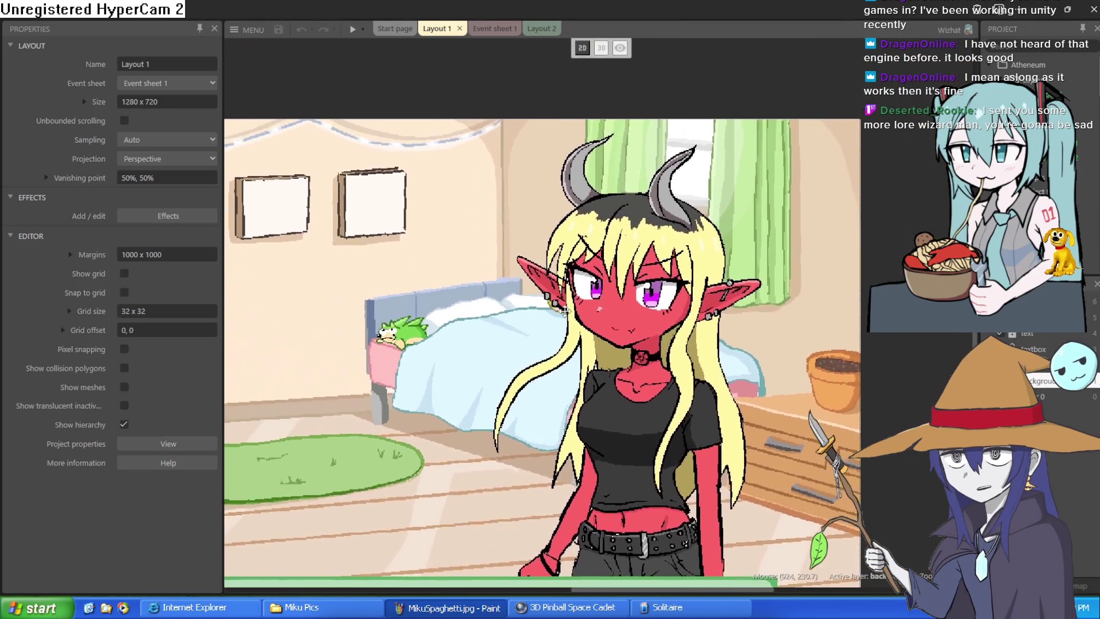
scroll(566, 310, down, 4)
scroll(644, 242, up, 2)
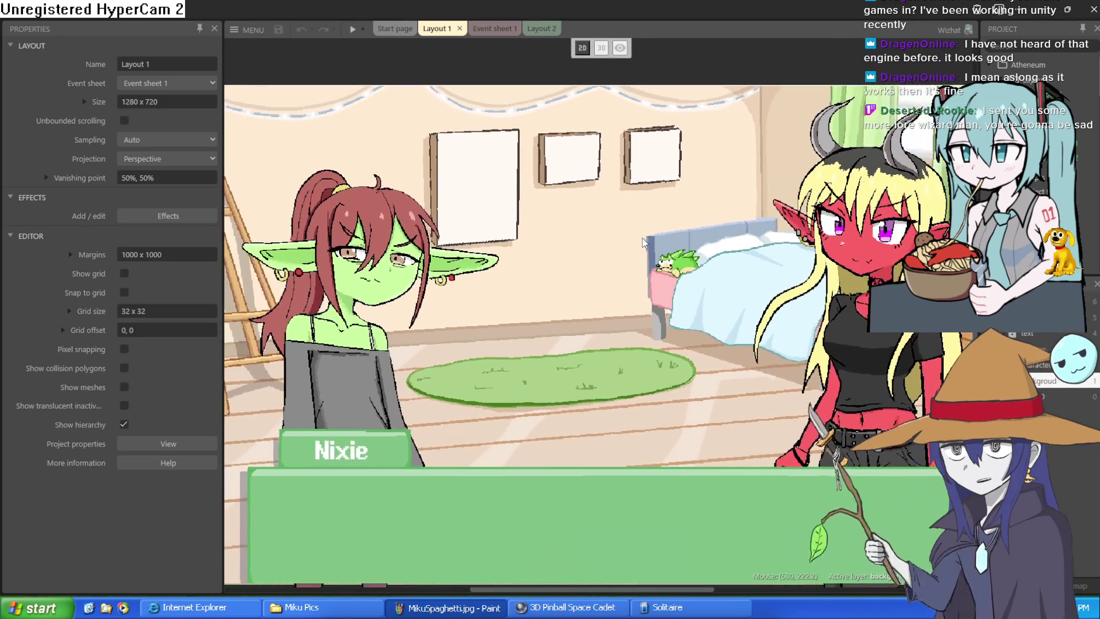
scroll(645, 241, down, 2)
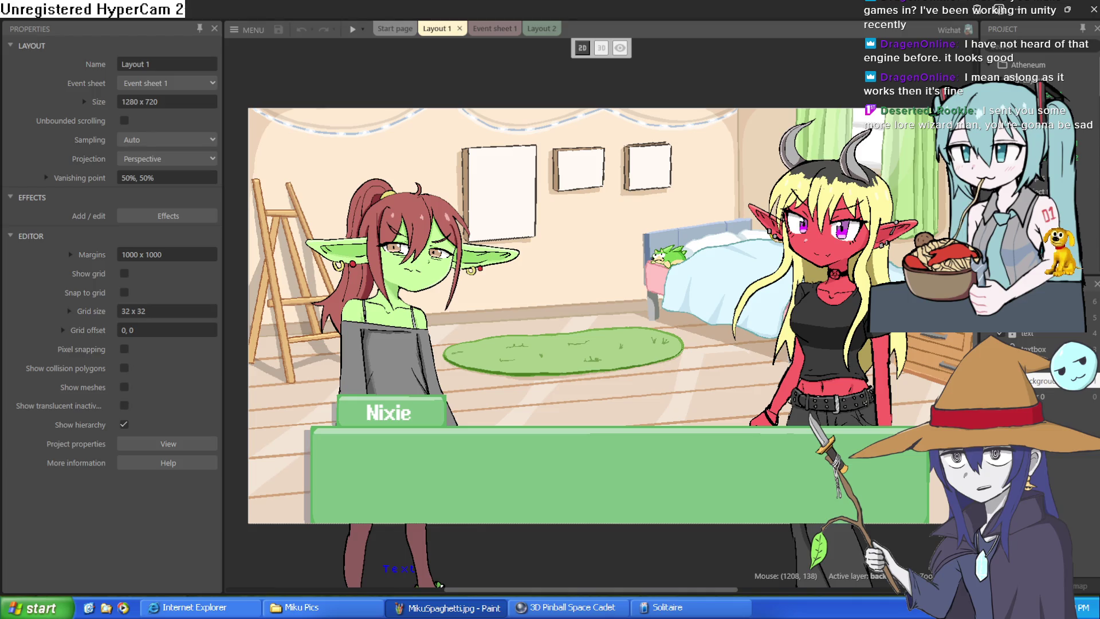
click(507, 30)
click(539, 29)
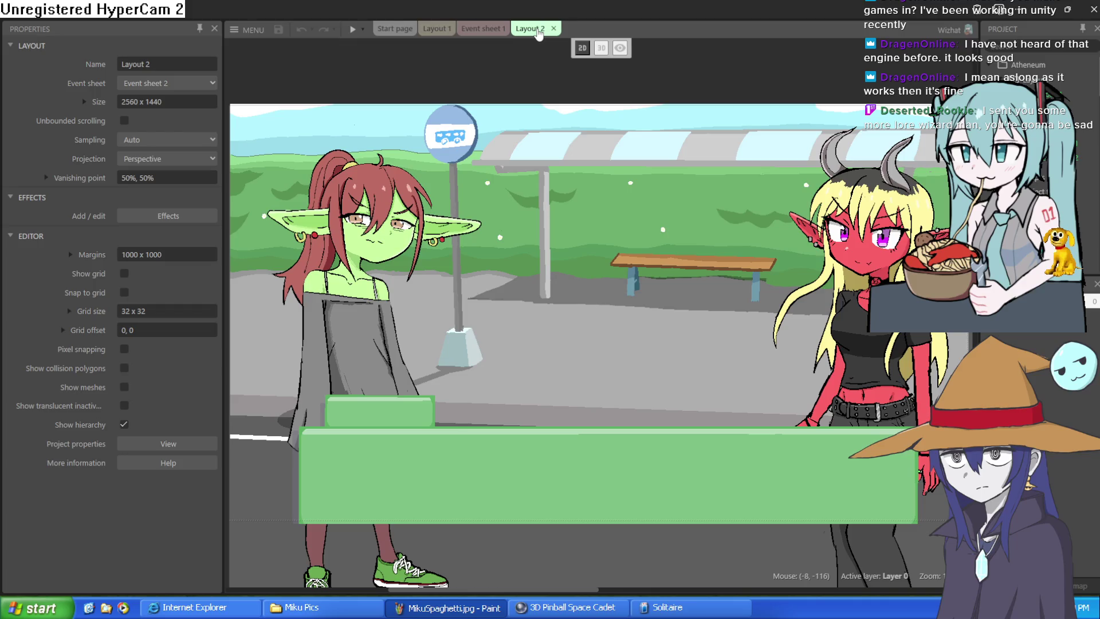
scroll(745, 255, right, 2)
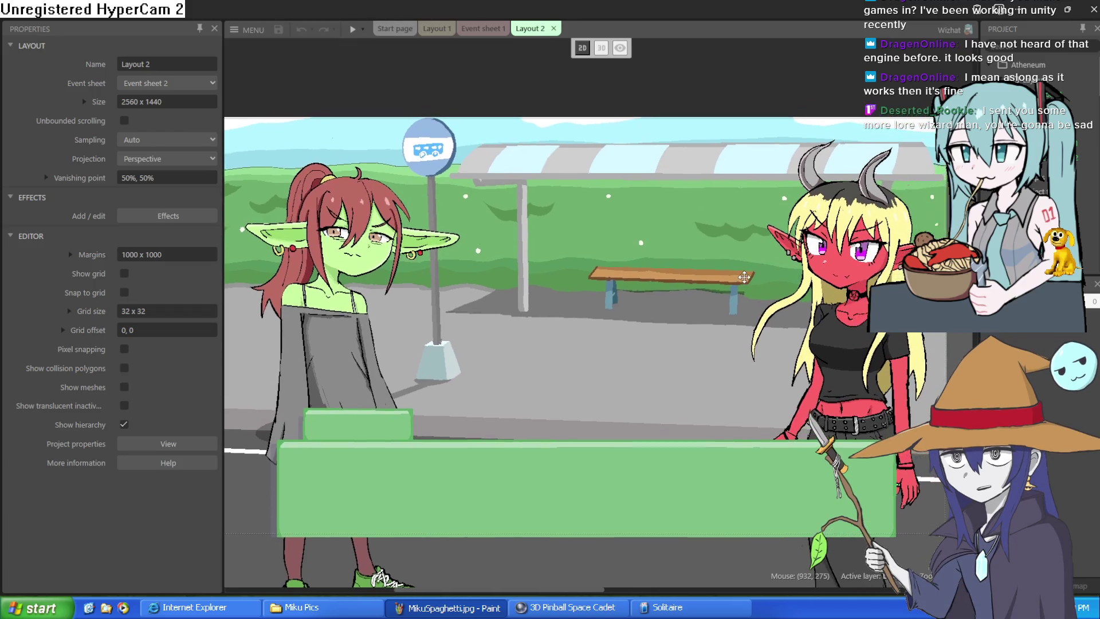
scroll(732, 264, up, 1)
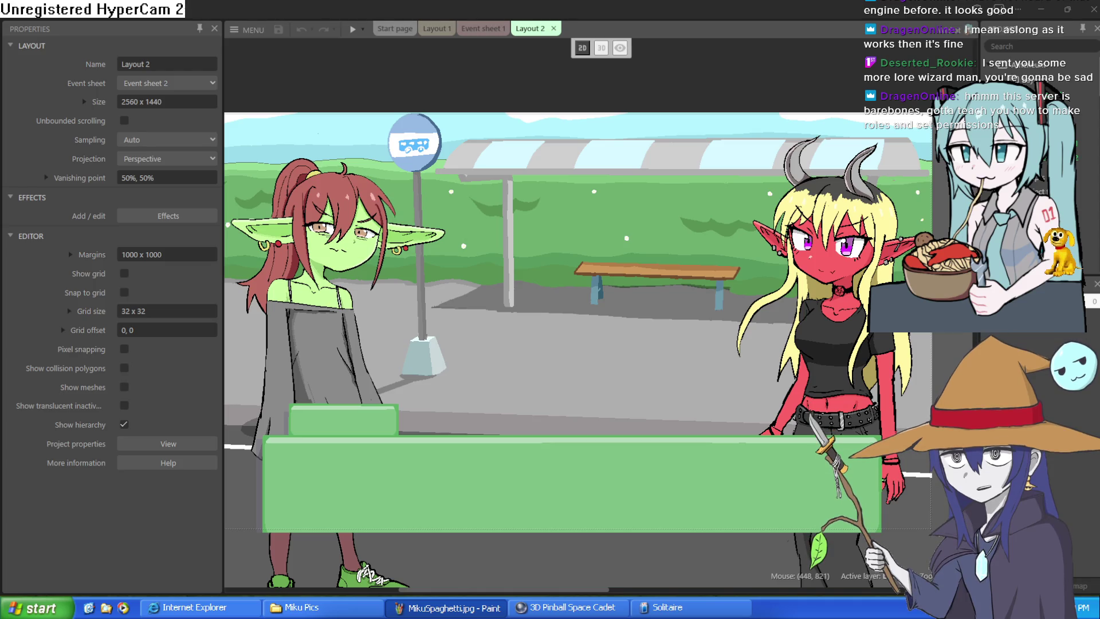
right_click(621, 241)
scroll(599, 248, up, 3)
click(656, 79)
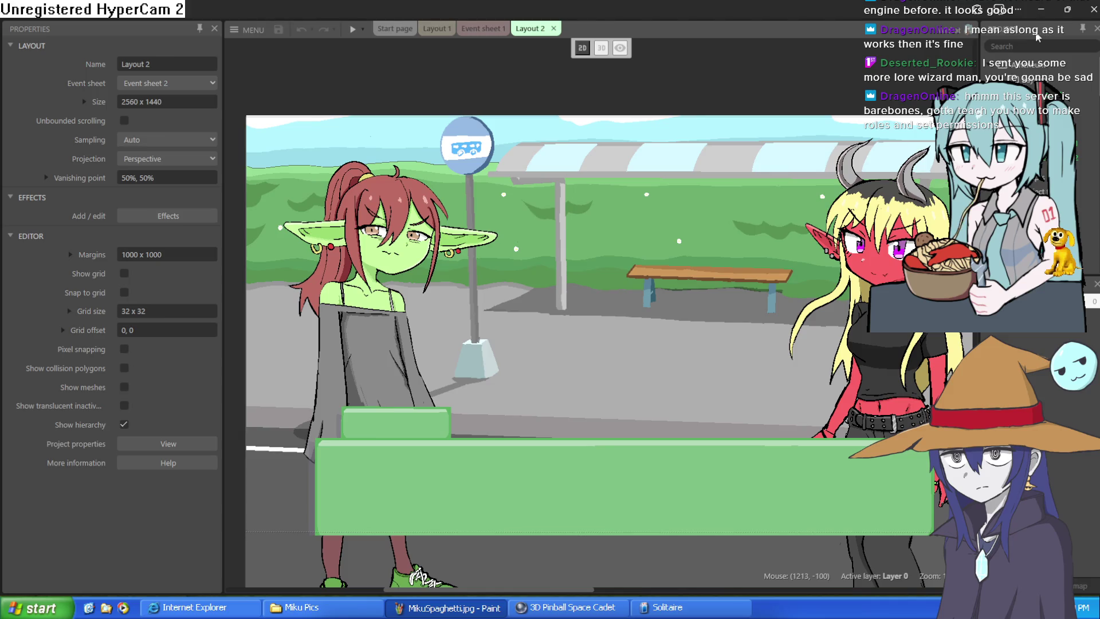
click(464, 28)
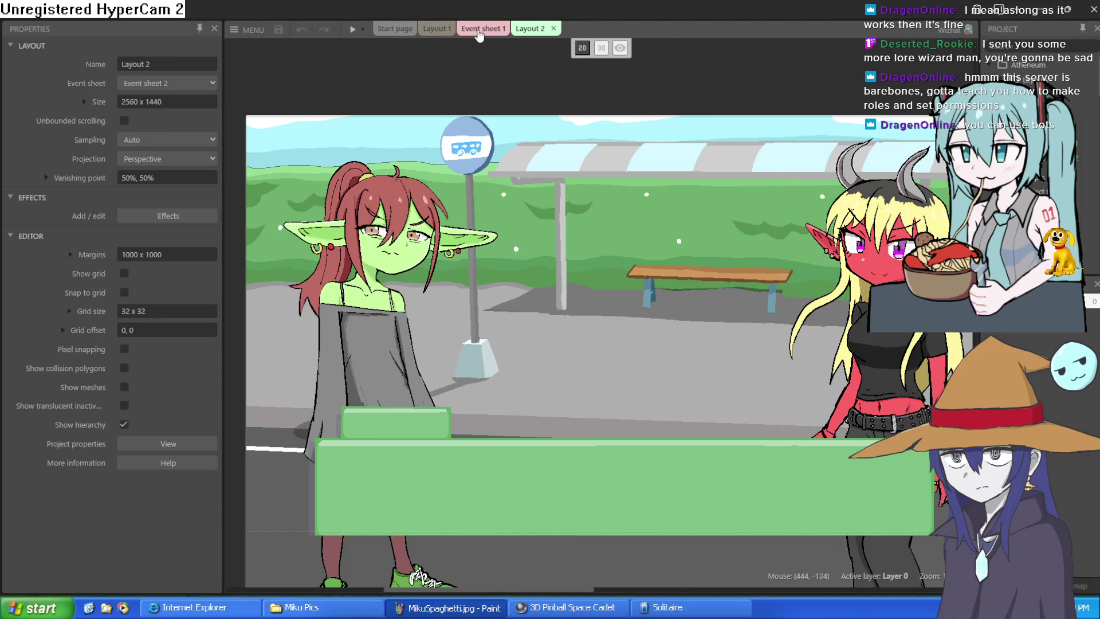
click(435, 28)
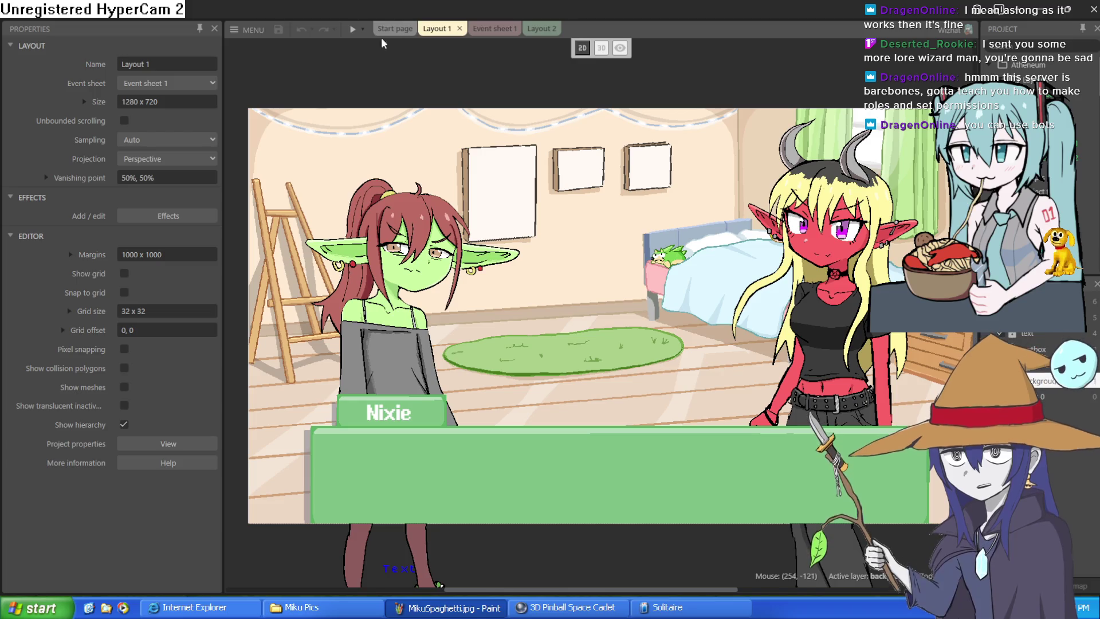
click(351, 29)
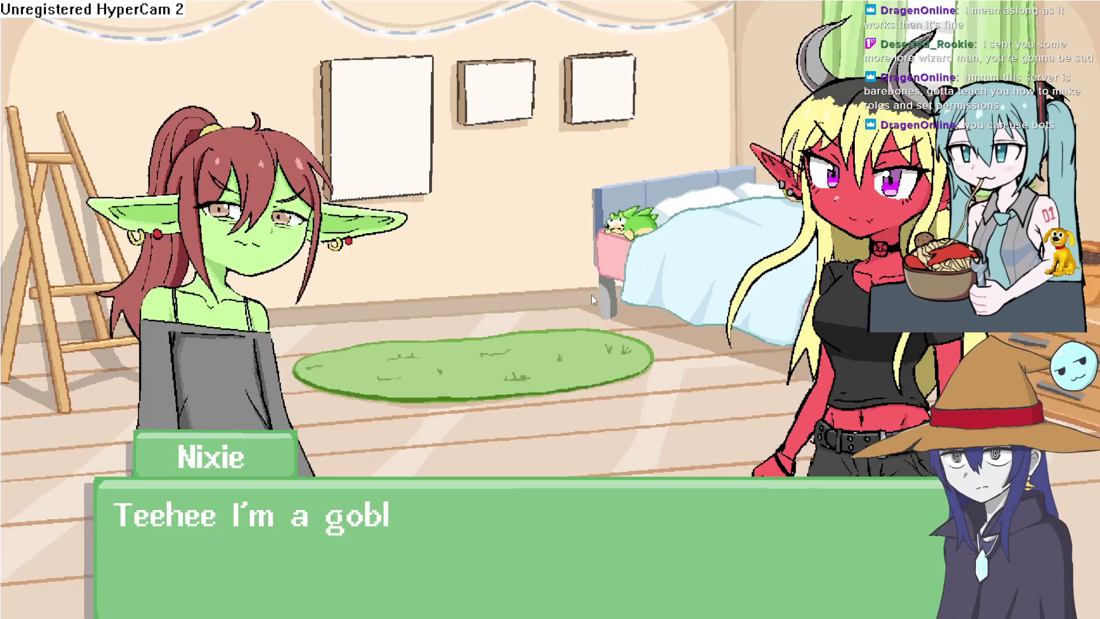
click(592, 295)
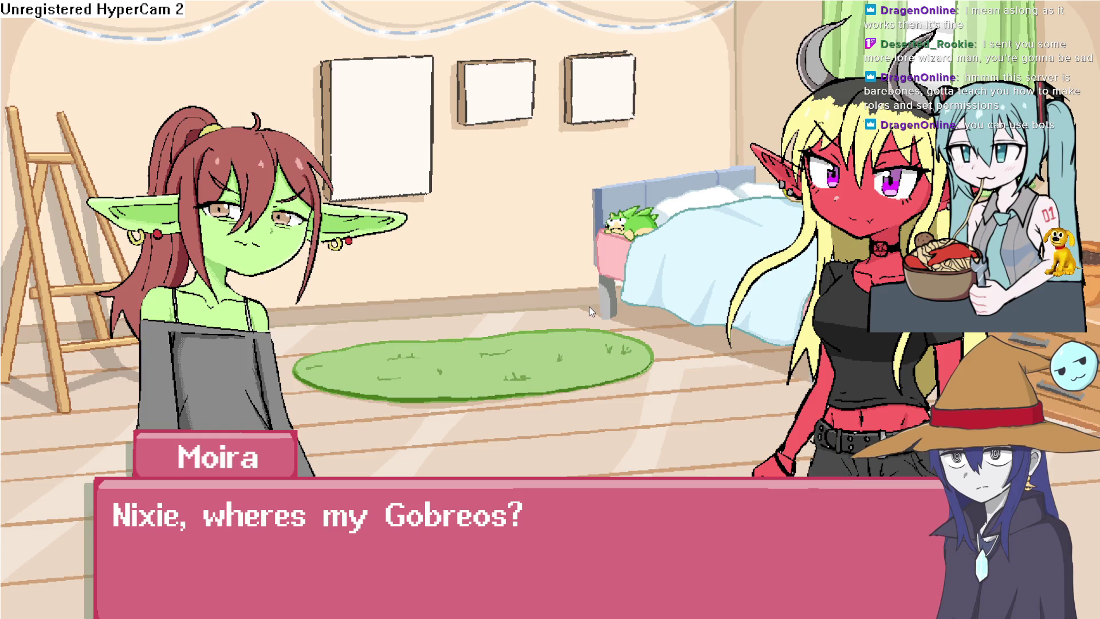
key(Escape)
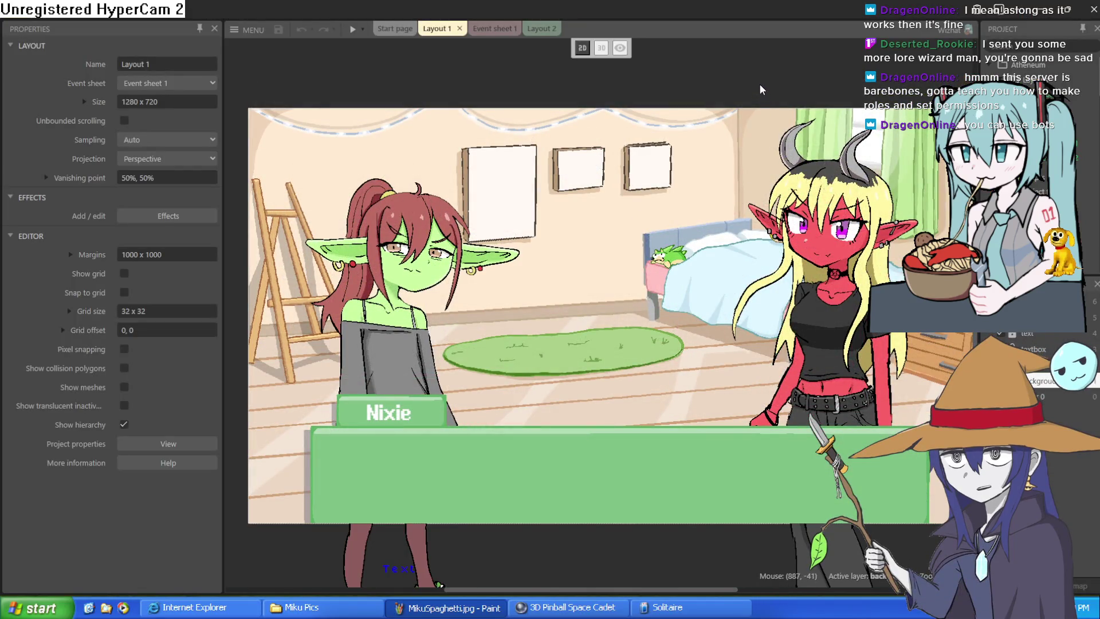
right_click(759, 99)
click(703, 87)
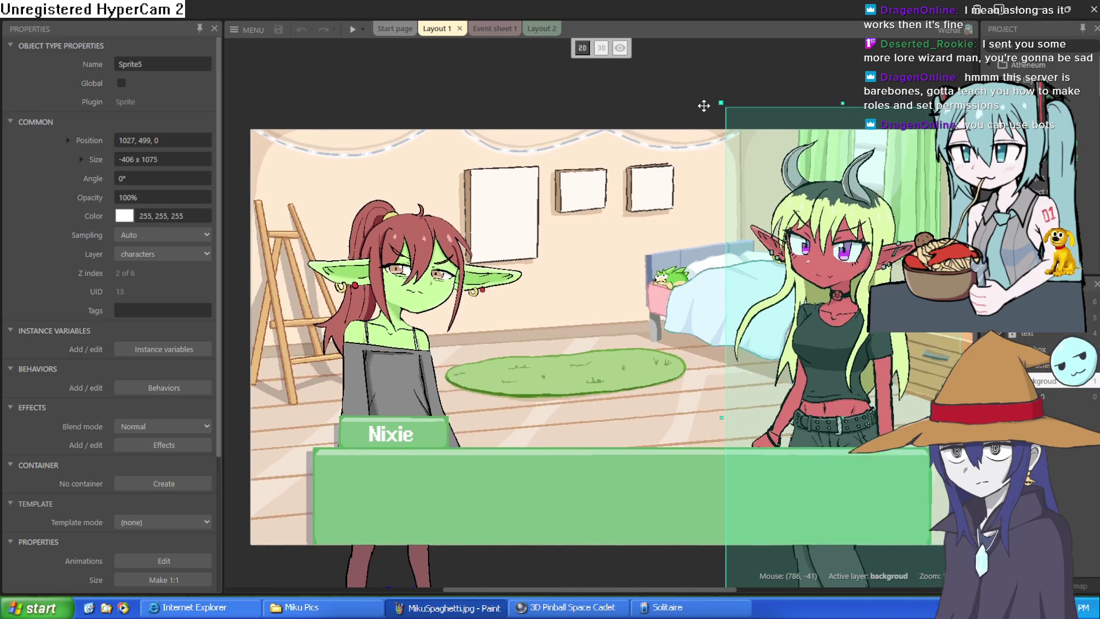
click(682, 88)
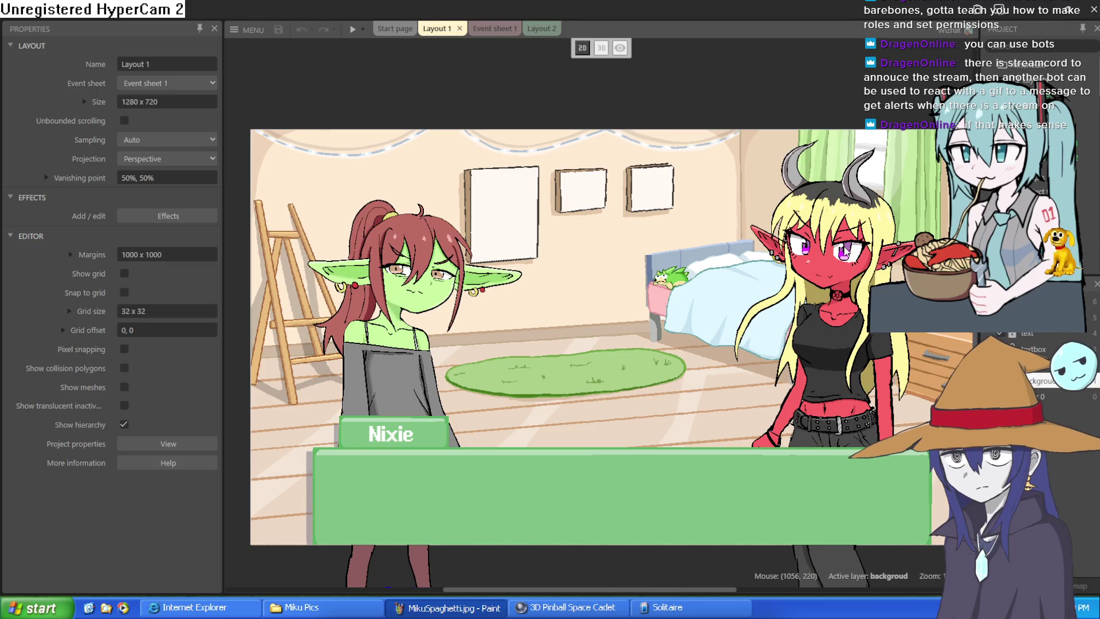
scroll(811, 229, right, 2)
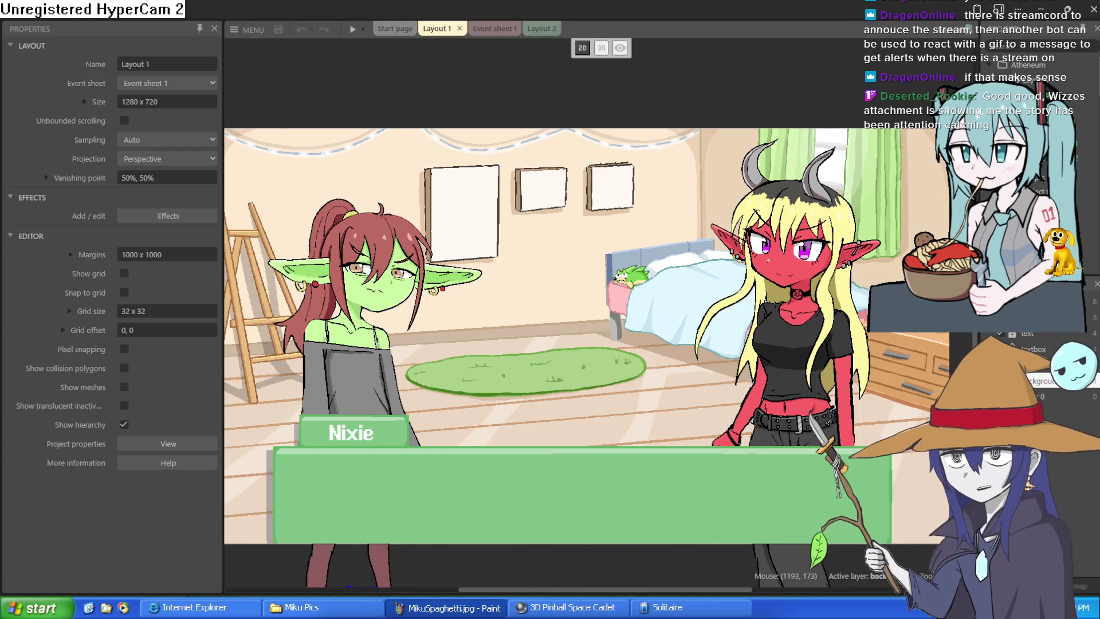
mouse_move(704, 228)
mouse_down()
mouse_move(705, 194)
mouse_move(722, 208)
mouse_up()
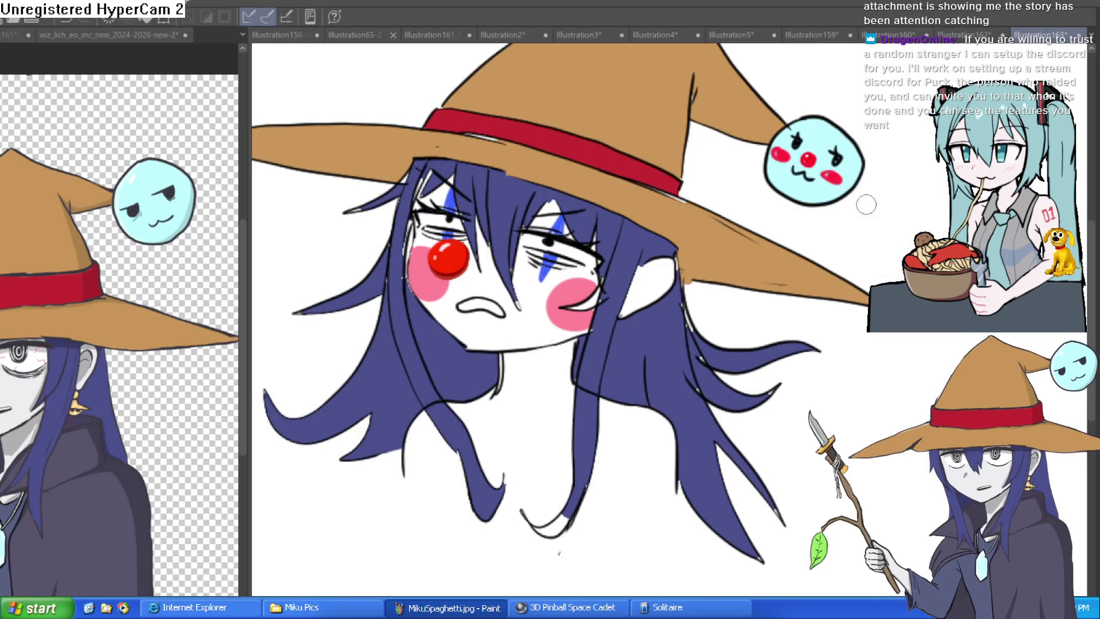
Pan the canvas so the witch's whole head, hair and hat are centred.
drag(721, 260, 777, 245)
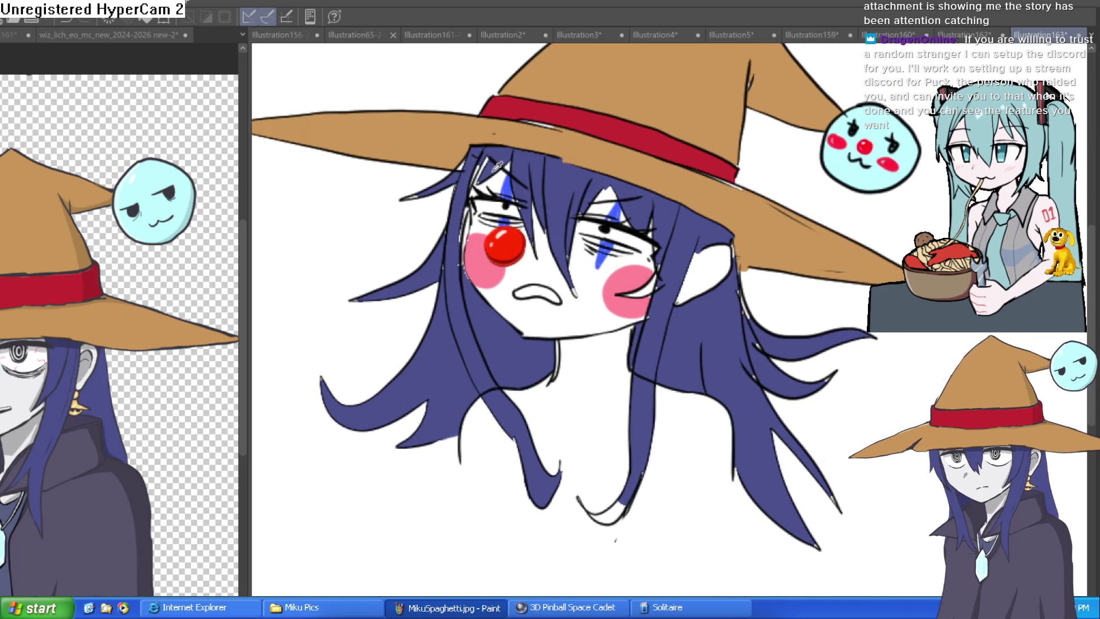
Paint hair blue over the white gaps beside the cheek, the left strand, and under the brim.
scroll(483, 154, up, 5)
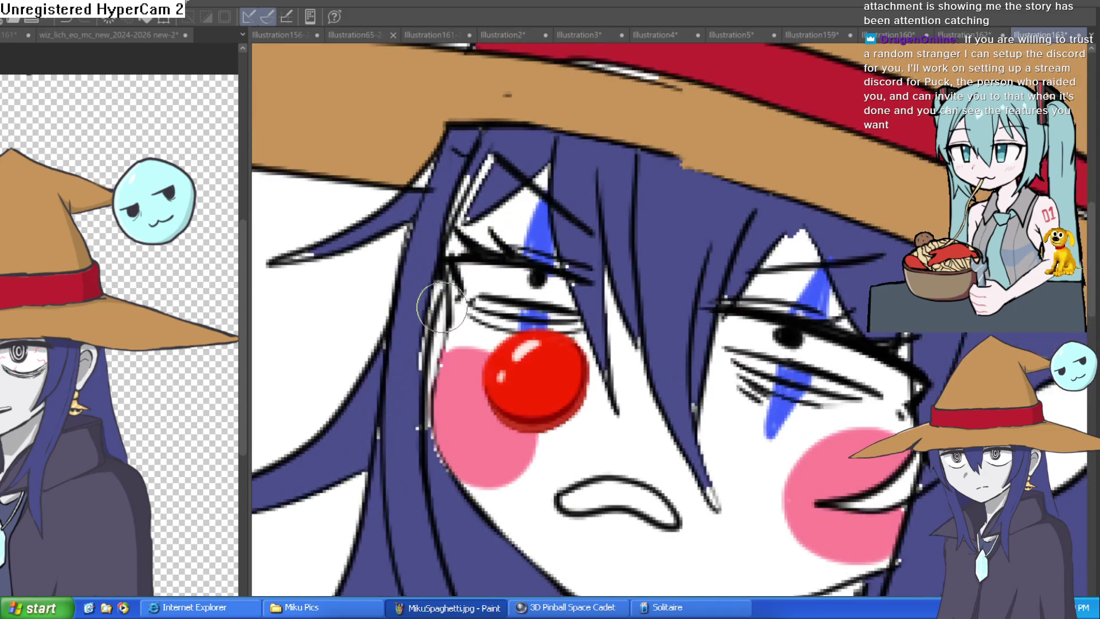
mouse_move(431, 303)
mouse_down()
mouse_move(422, 437)
mouse_move(433, 460)
mouse_move(418, 400)
mouse_move(445, 211)
mouse_move(437, 233)
mouse_move(422, 172)
mouse_move(442, 157)
mouse_up()
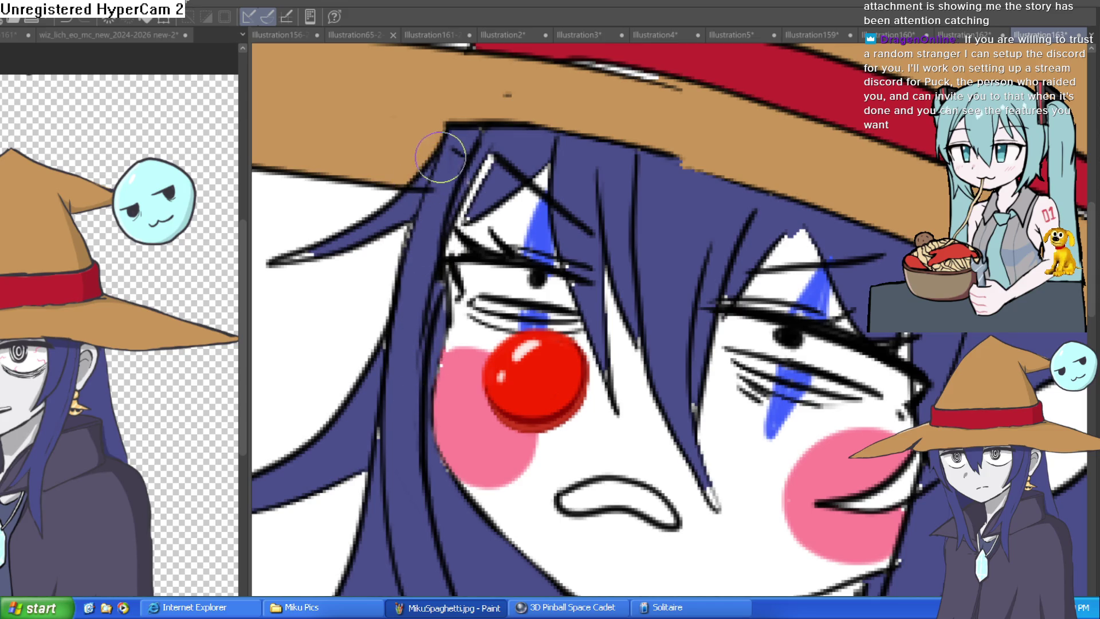
drag(292, 262, 329, 233)
mouse_move(488, 160)
mouse_down()
mouse_move(437, 216)
mouse_move(508, 155)
mouse_move(493, 165)
mouse_move(506, 139)
mouse_up()
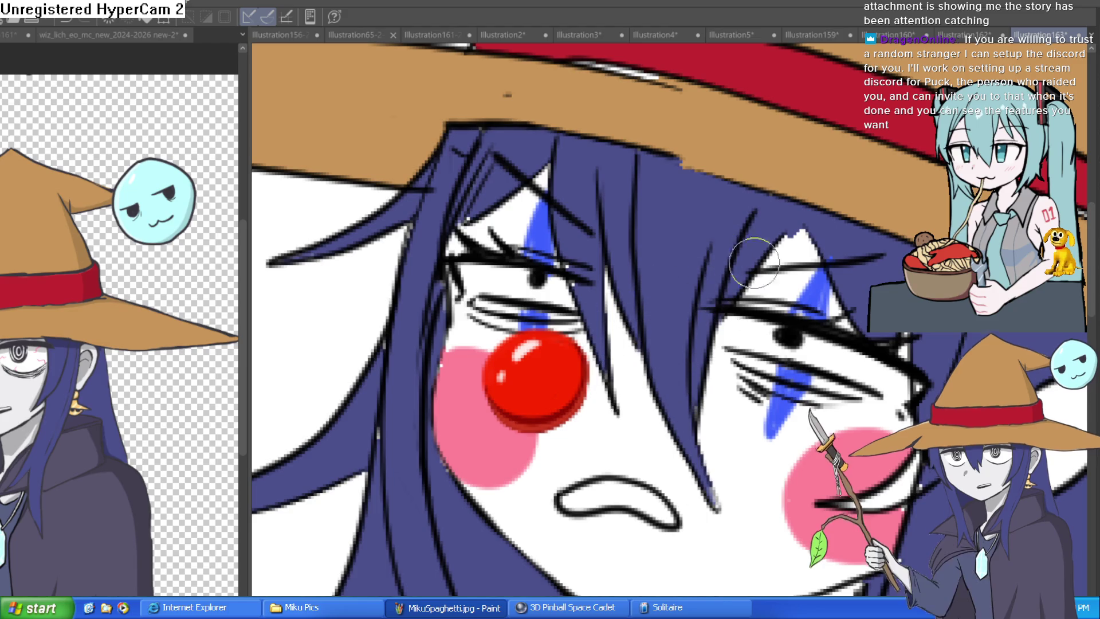
Tilt the canvas and add small dark strokes covering gaps near the jaw and cheek.
mouse_move(832, 264)
mouse_down()
mouse_move(750, 242)
mouse_move(720, 190)
mouse_up()
mouse_move(818, 362)
mouse_down()
mouse_move(739, 444)
mouse_move(768, 435)
mouse_move(779, 406)
mouse_up()
mouse_move(846, 342)
mouse_down()
mouse_move(846, 291)
mouse_move(799, 268)
mouse_up()
mouse_move(750, 348)
mouse_down()
mouse_move(744, 338)
mouse_move(769, 315)
mouse_move(831, 321)
mouse_move(839, 348)
mouse_up()
scroll(823, 310, down, 3)
scroll(839, 351, up, 1)
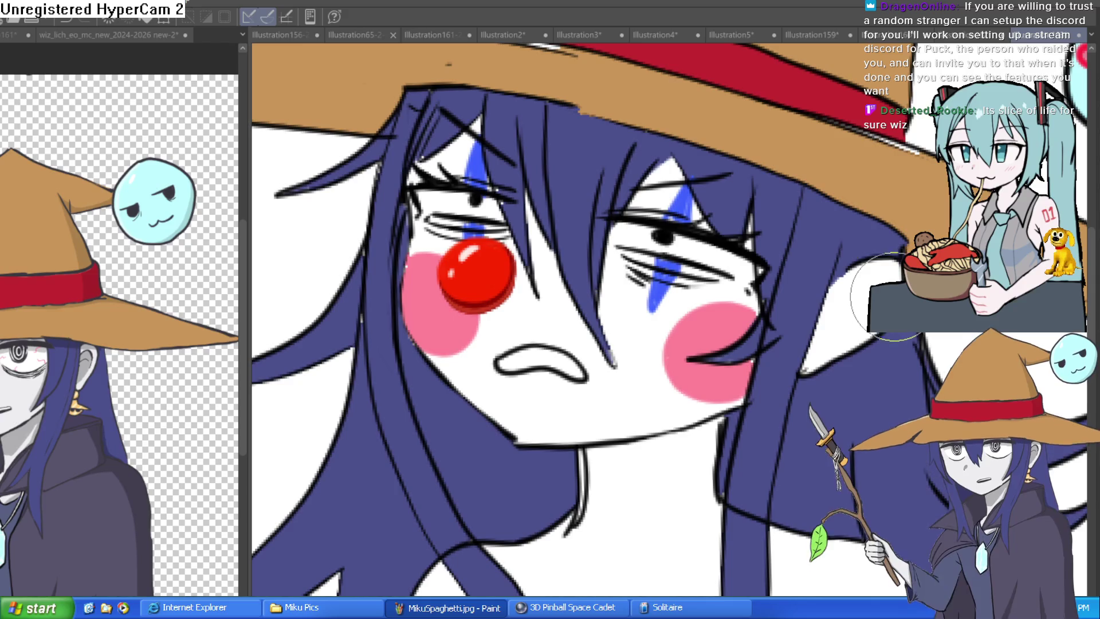
scroll(670, 321, up, 3)
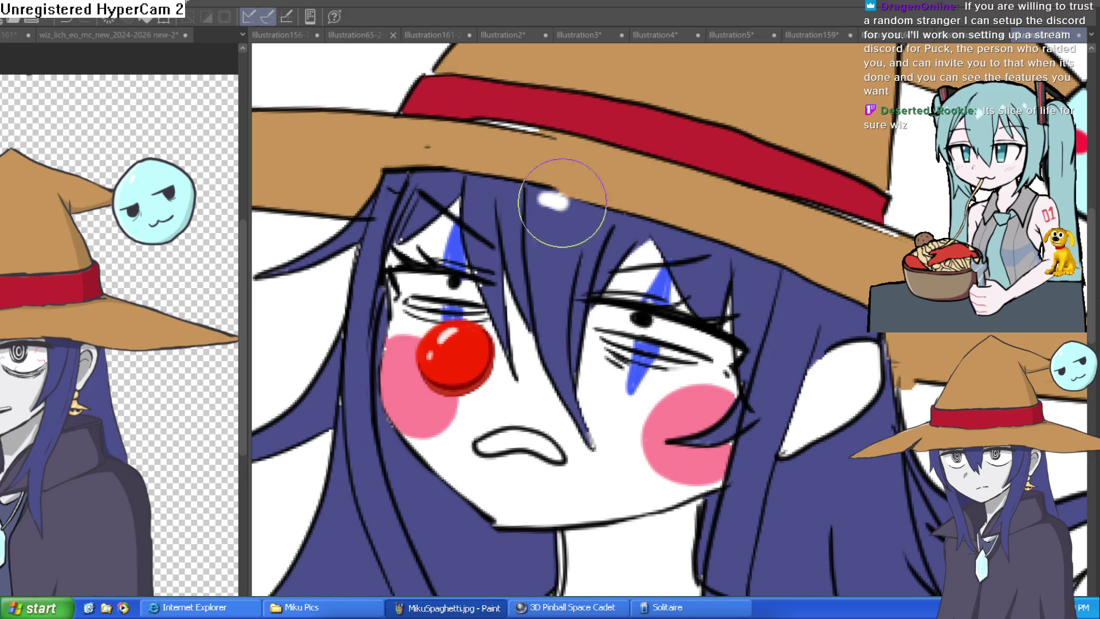
Eyedrop the hair blue and brush it along the hat brim's lower edge.
alt+click(555, 223)
mouse_move(555, 223)
mouse_down()
mouse_move(468, 351)
mouse_move(539, 292)
mouse_move(528, 300)
mouse_move(537, 303)
mouse_up()
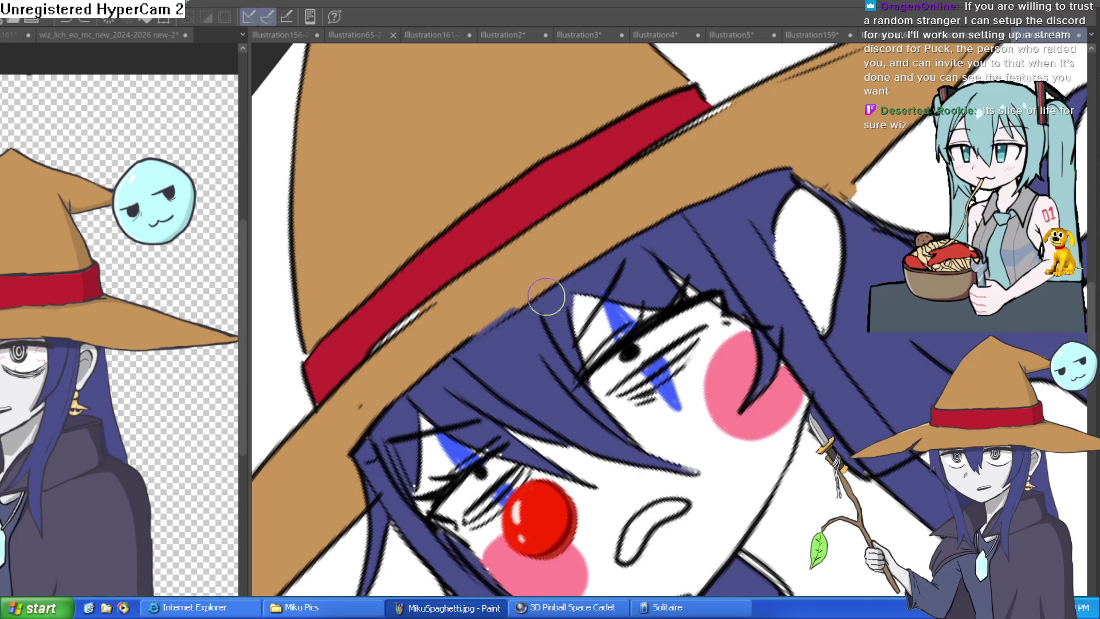
mouse_move(509, 324)
mouse_down()
mouse_move(489, 327)
mouse_move(533, 301)
mouse_up()
drag(686, 252, 867, 264)
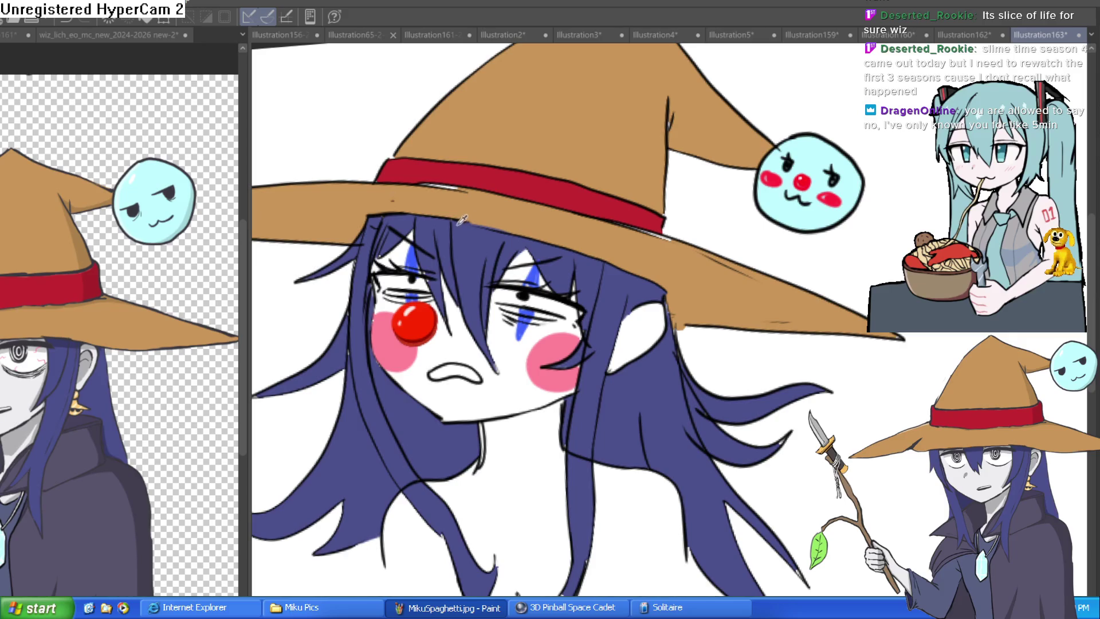
Undo the stray blue smudge on the hat brim, then reset the canvas rotation and zoom.
scroll(357, 302, up, 1)
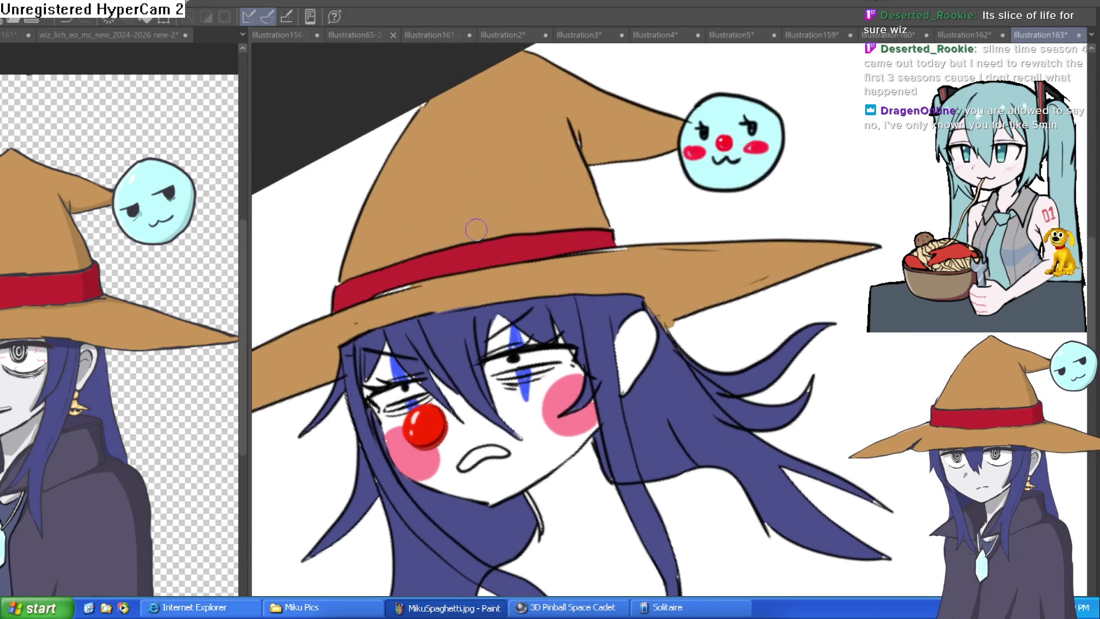
scroll(358, 302, up, 2)
key(ctrl+z)
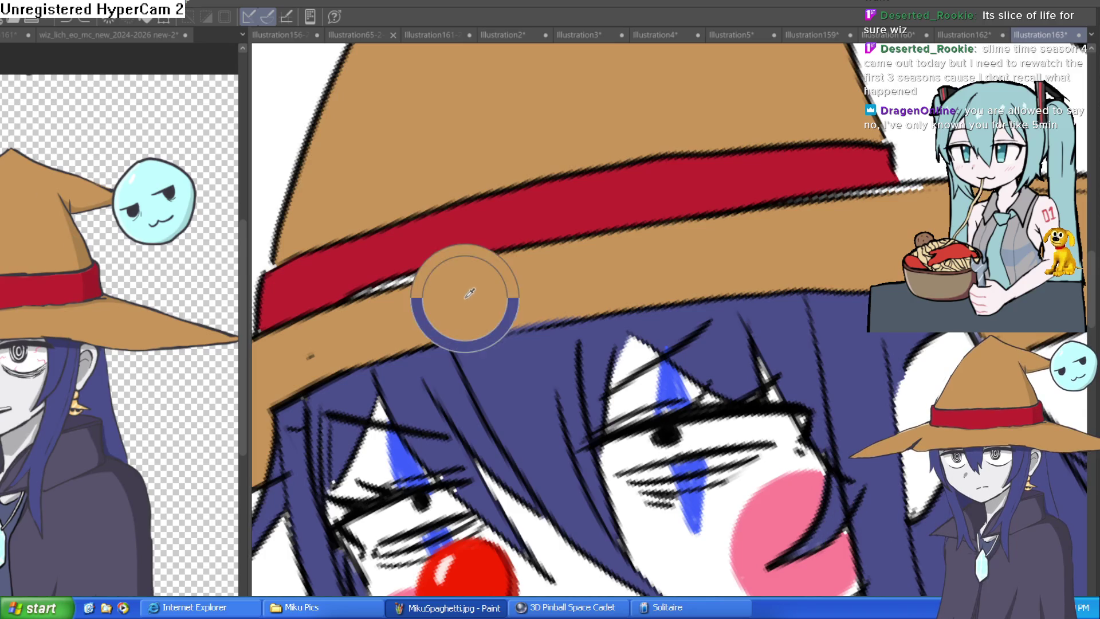
mouse_move(523, 215)
mouse_down()
mouse_move(429, 260)
mouse_move(430, 285)
mouse_move(452, 265)
mouse_up()
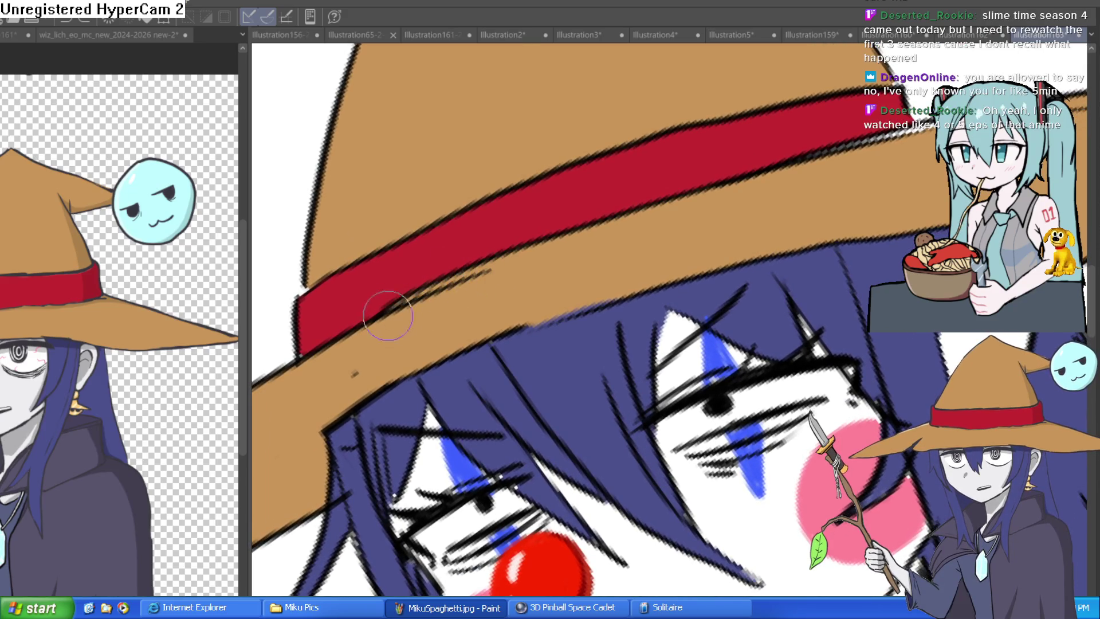
key(ctrl+0)
mouse_move(615, 287)
mouse_down()
mouse_move(795, 310)
mouse_move(769, 312)
mouse_move(757, 335)
mouse_move(762, 301)
mouse_move(735, 322)
mouse_move(765, 277)
mouse_move(780, 300)
mouse_move(748, 317)
mouse_move(739, 307)
mouse_up()
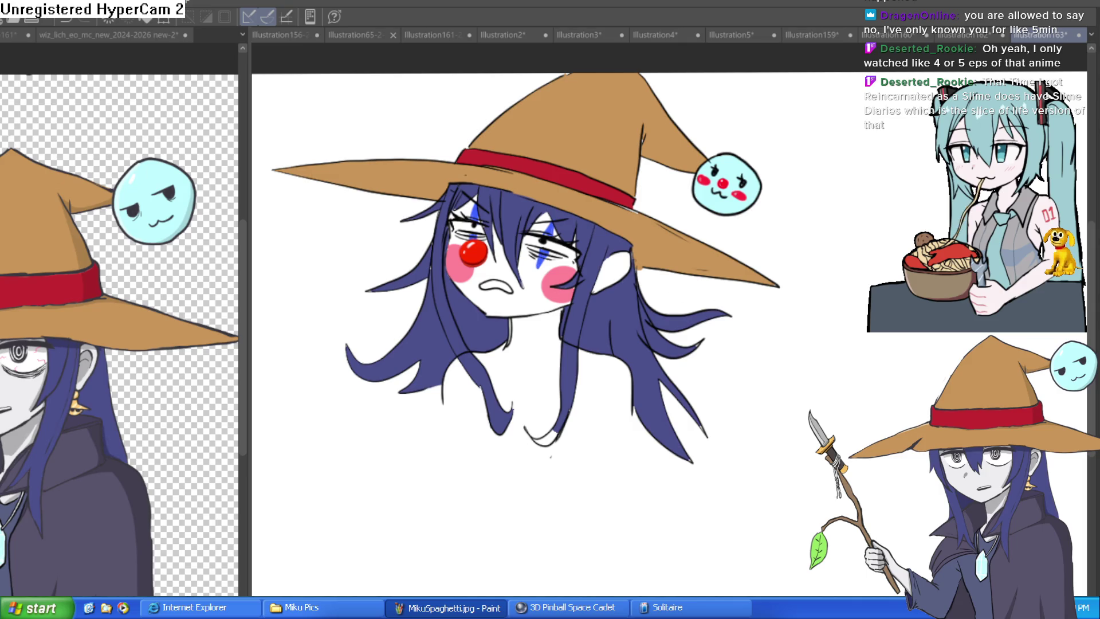
Draw a grey V-shaped shadow outline under the chin and fill it with grey.
scroll(574, 293, up, 3)
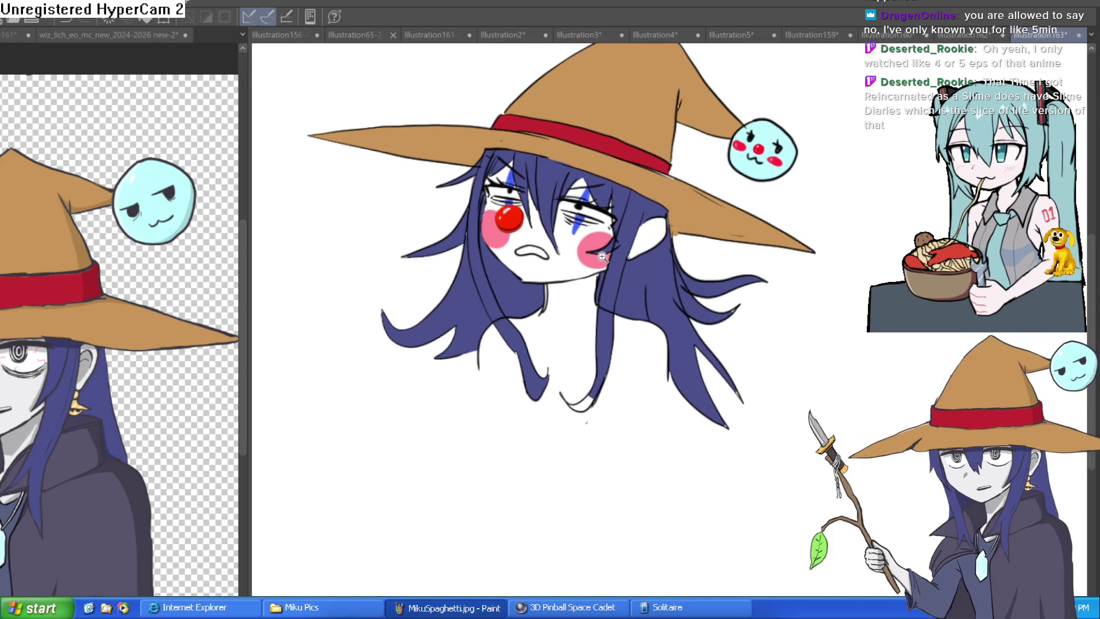
drag(515, 305, 496, 305)
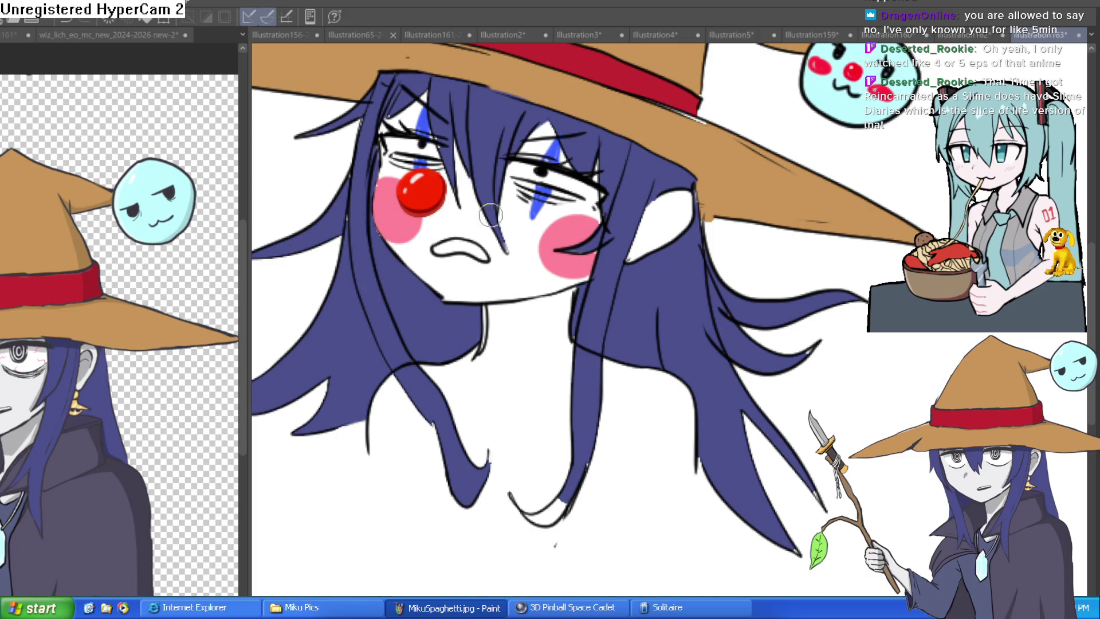
click(568, 324)
mouse_move(589, 270)
mouse_down()
mouse_move(523, 327)
mouse_move(435, 328)
mouse_up()
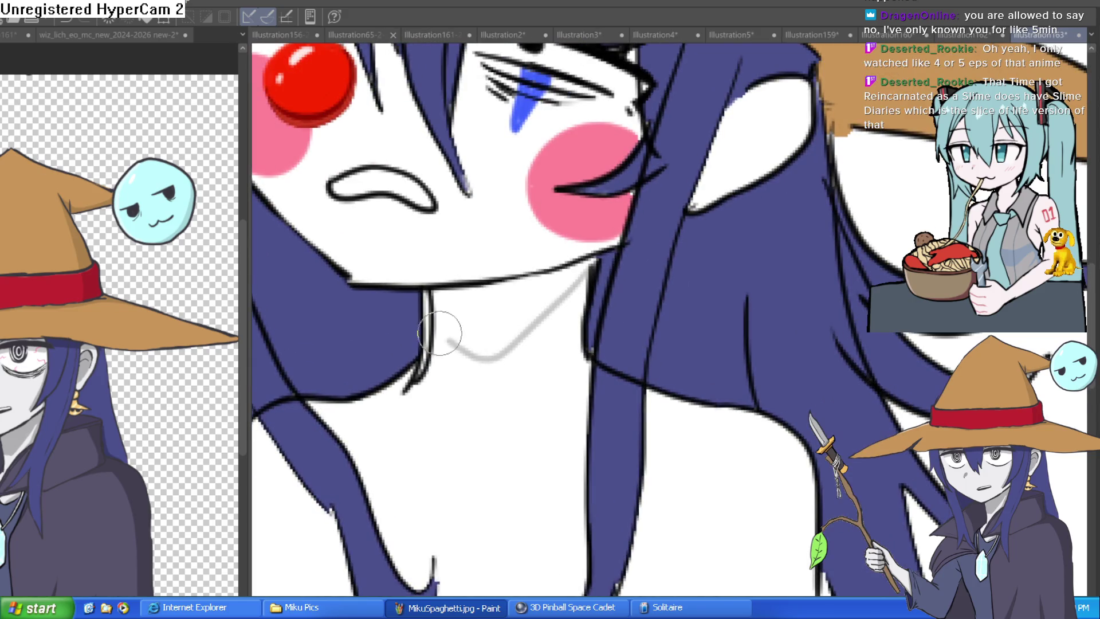
click(482, 310)
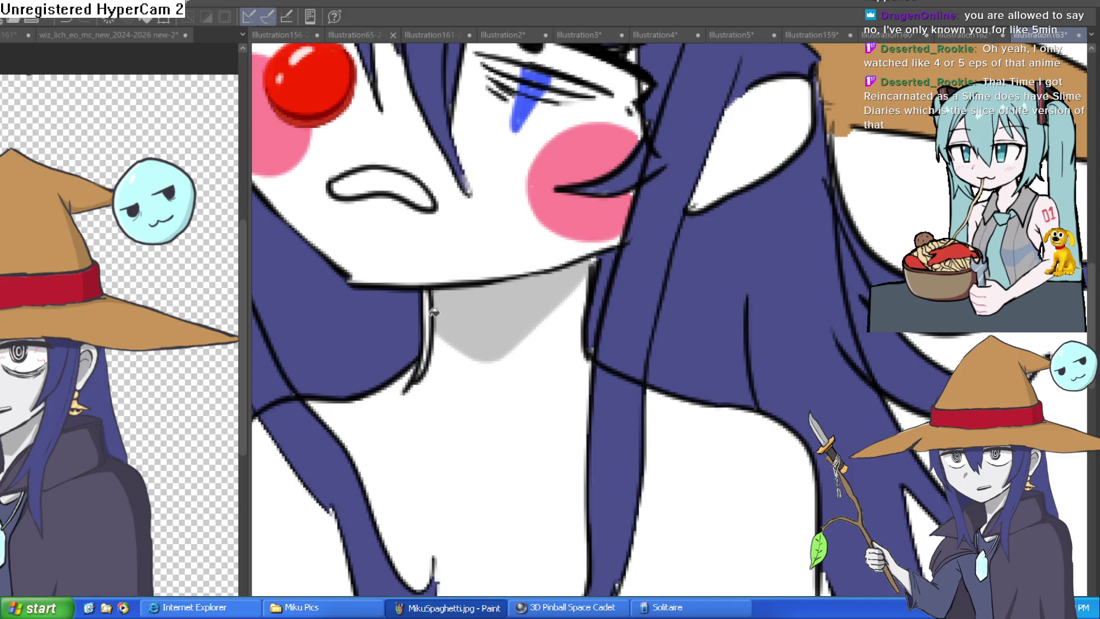
scroll(510, 300, down, 4)
scroll(600, 381, up, 1)
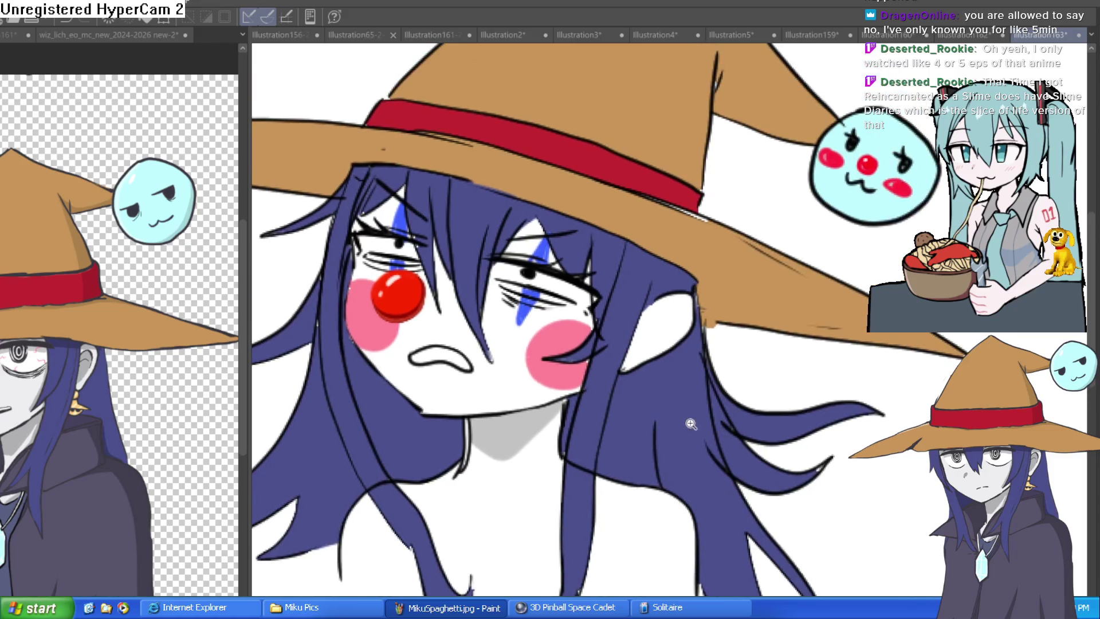
drag(700, 342, 692, 301)
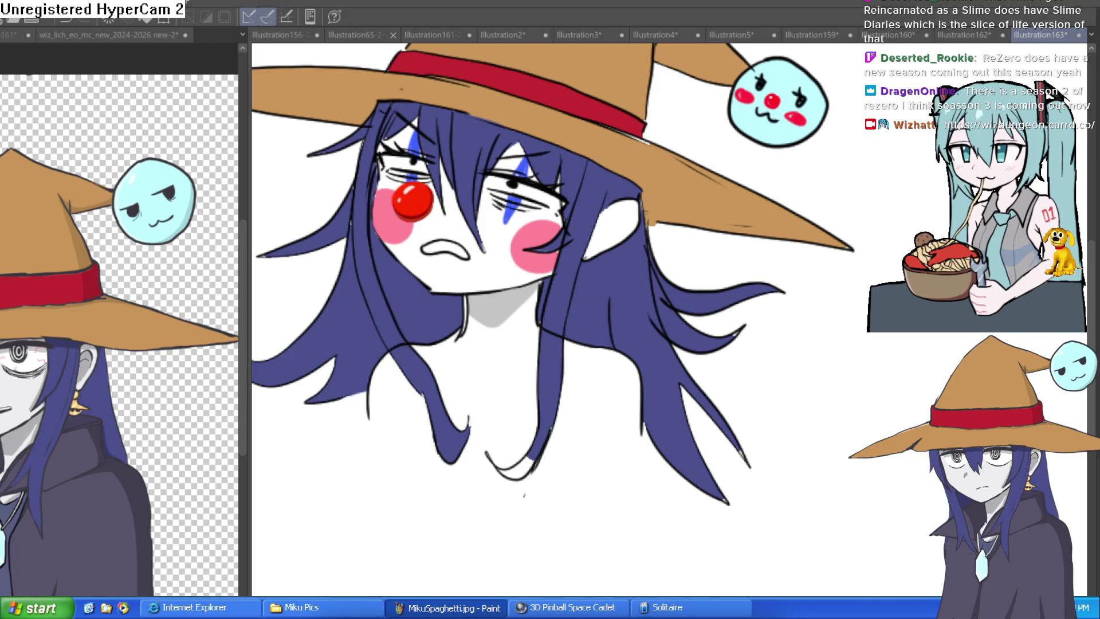
Sketch a collarbone line across the witch's bare neck, redoing the first attempt.
drag(629, 291, 631, 225)
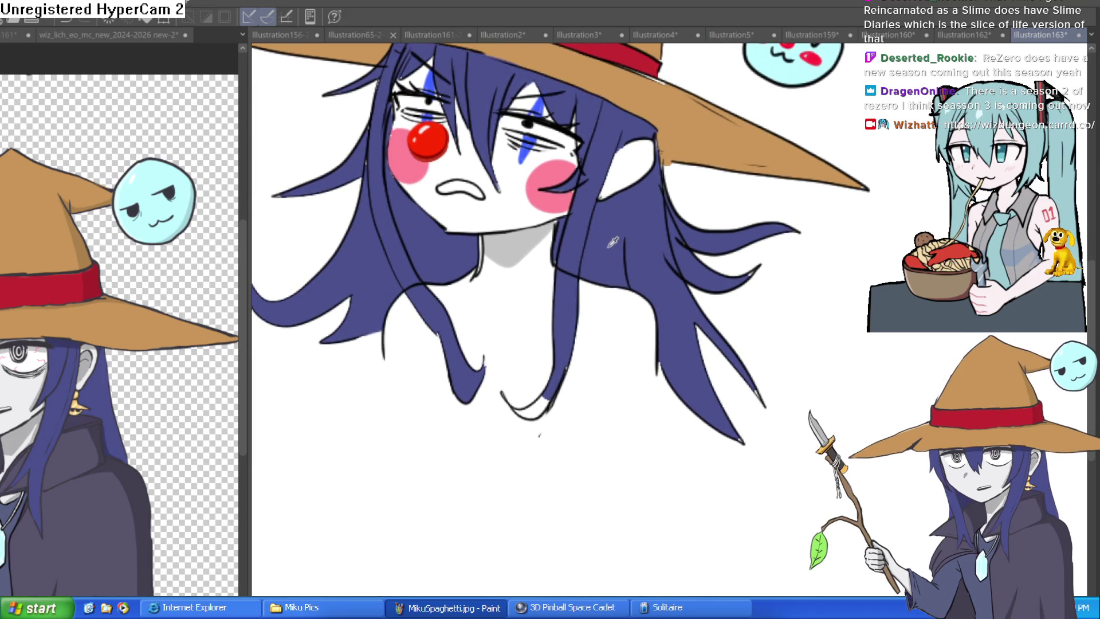
scroll(596, 263, down, 5)
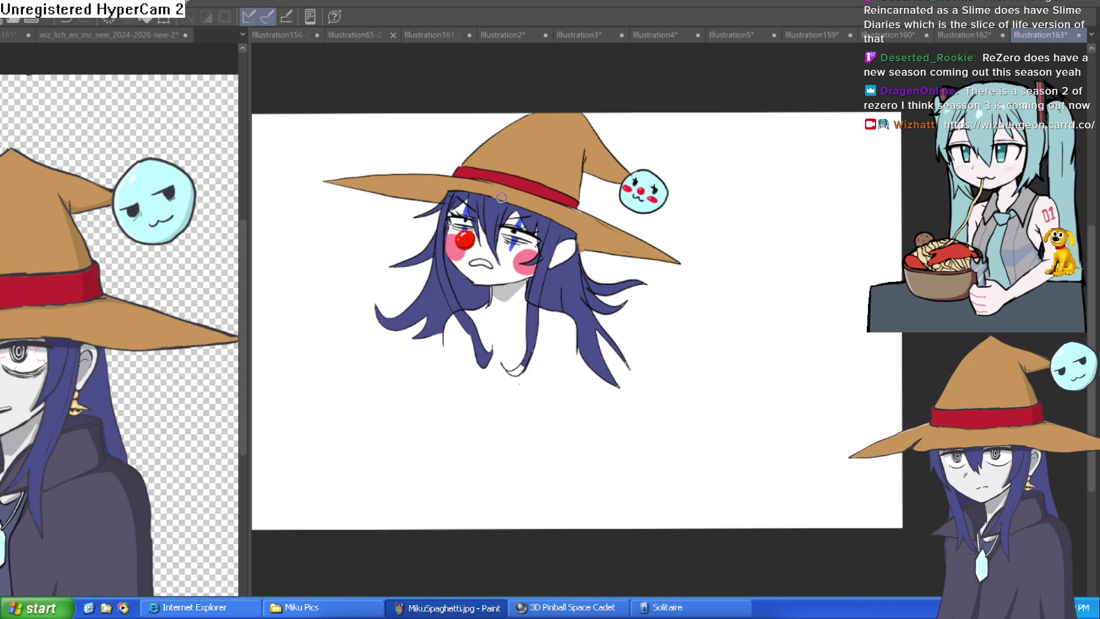
scroll(509, 345, up, 3)
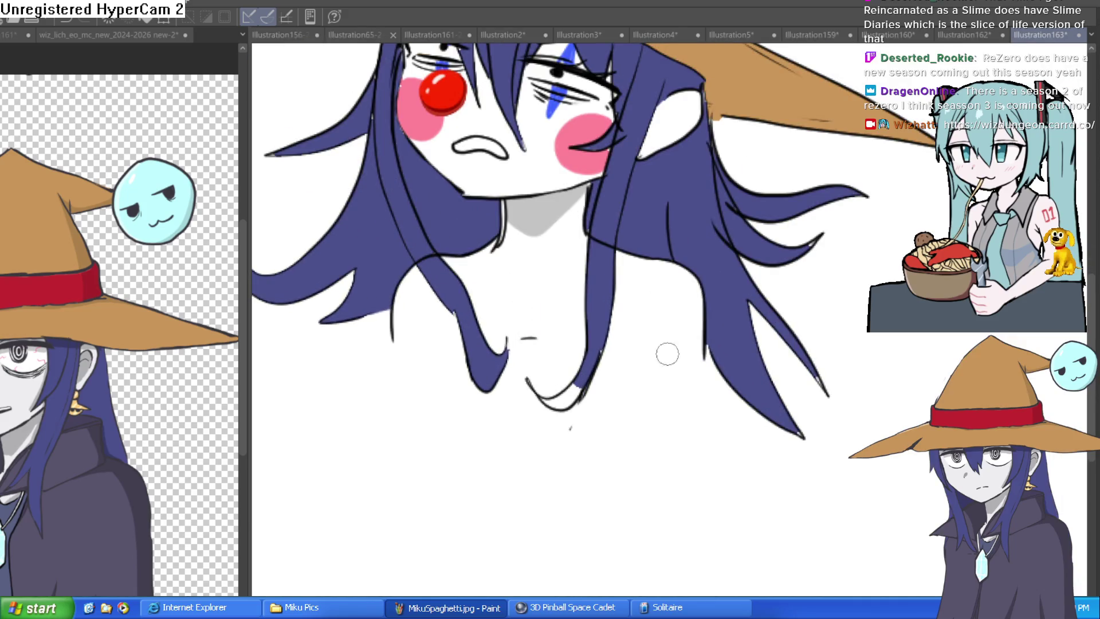
drag(619, 405, 620, 451)
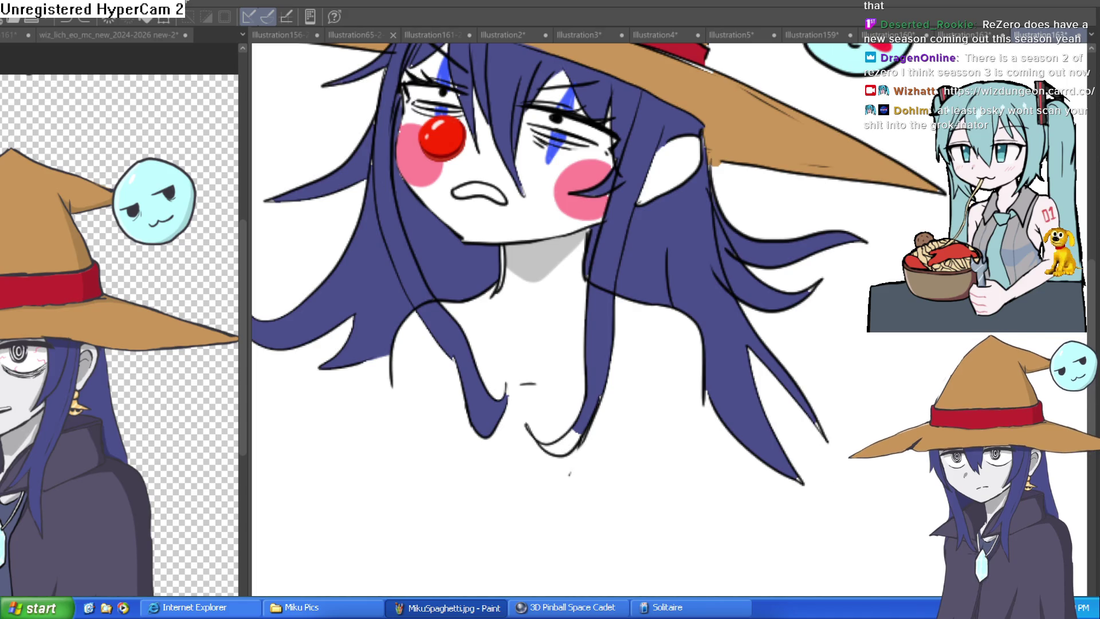
mouse_move(584, 288)
mouse_down()
mouse_move(514, 314)
mouse_move(561, 375)
mouse_up()
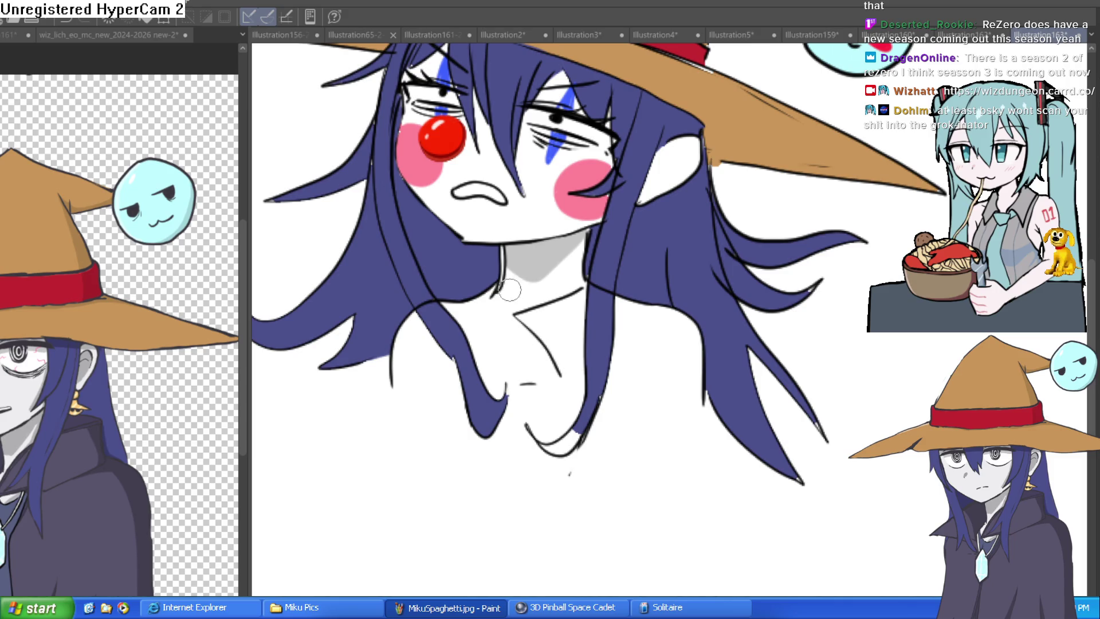
key(ctrl+z)
key(ctrl+z)
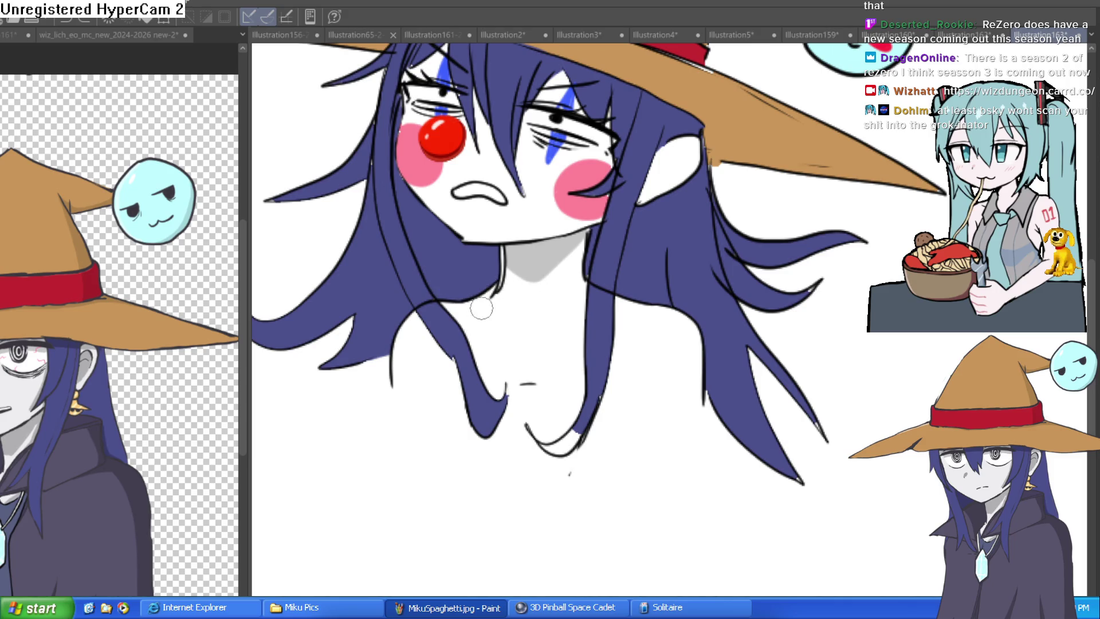
drag(481, 303, 585, 291)
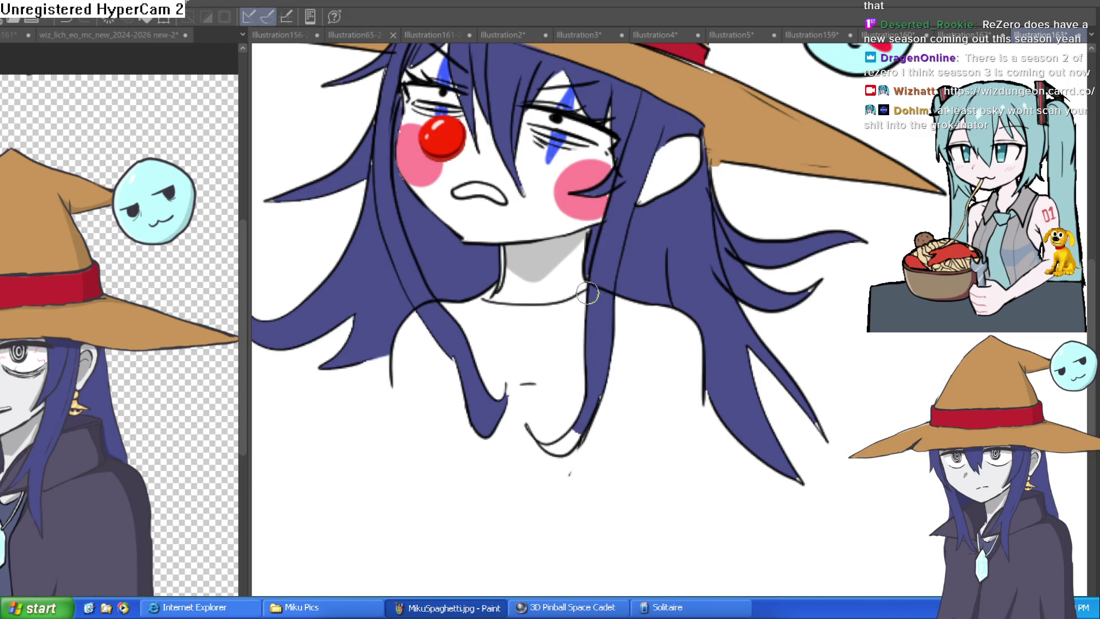
Draw a curved neck line, a collarbone line across the chest, and hair strands beside the neck.
drag(631, 336, 598, 339)
drag(443, 278, 377, 313)
key(ctrl+z)
drag(424, 268, 380, 290)
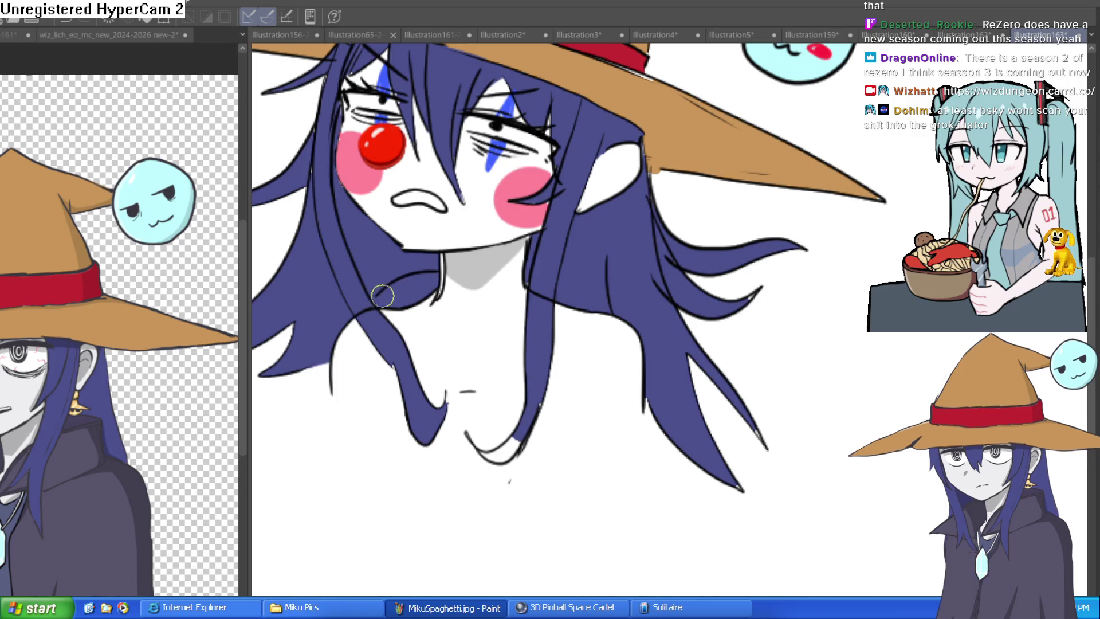
mouse_move(383, 334)
mouse_down()
mouse_move(496, 356)
mouse_move(559, 344)
mouse_up()
mouse_move(599, 298)
mouse_down()
mouse_move(572, 256)
mouse_move(558, 272)
mouse_move(441, 297)
mouse_up()
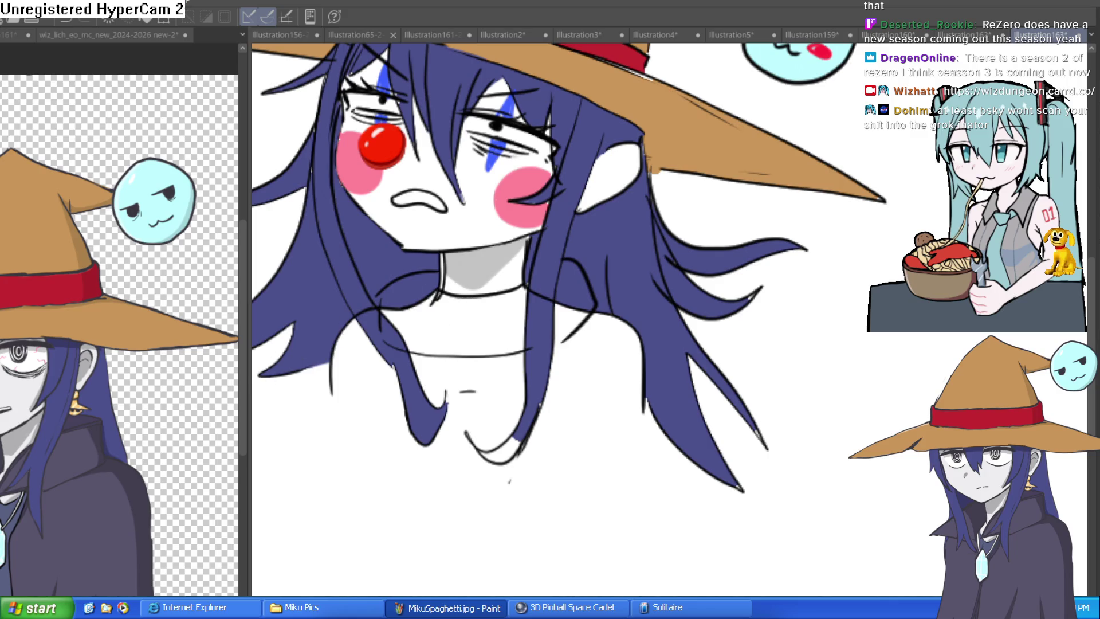
Paint white over the blue hair patch just right of the neck.
drag(378, 289, 435, 284)
drag(573, 266, 580, 282)
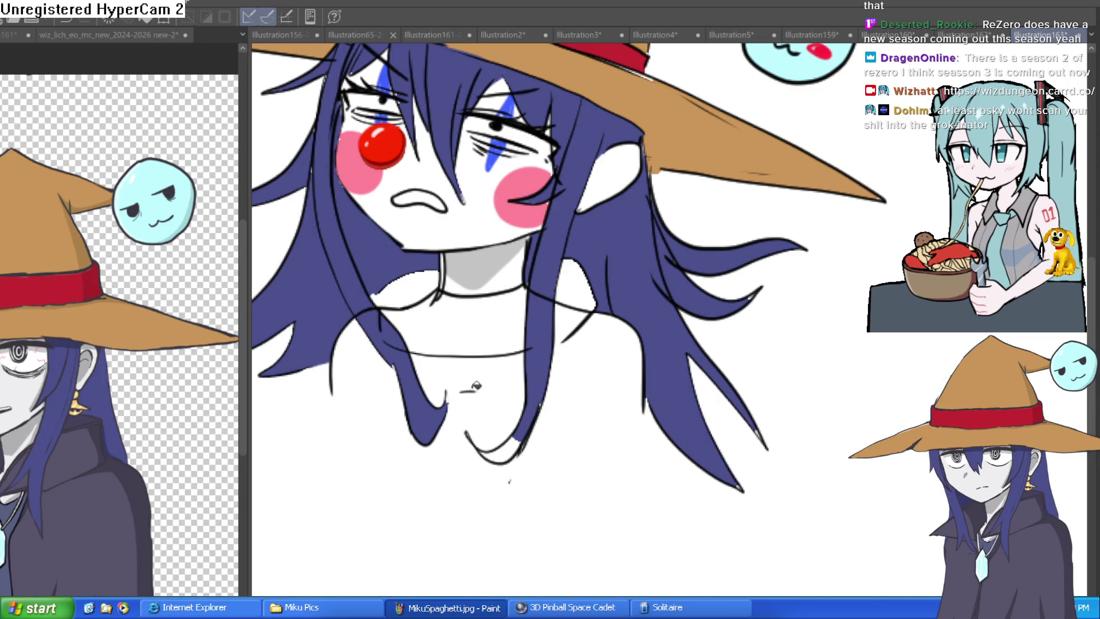
key(ctrl+z)
key(ctrl+z)
key(ctrl+y)
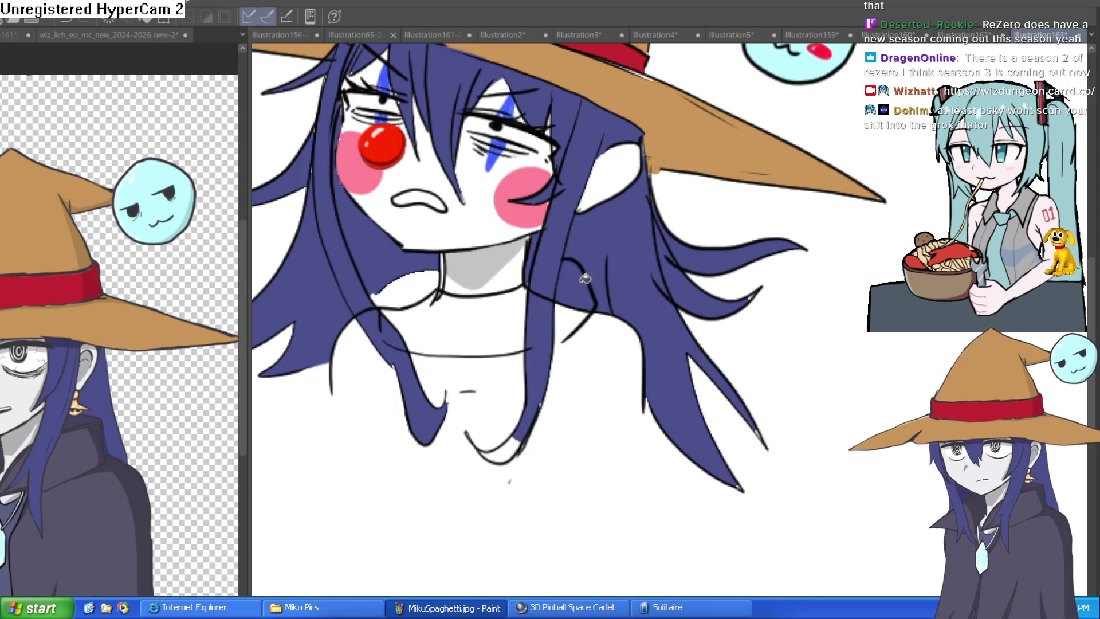
drag(573, 267, 585, 289)
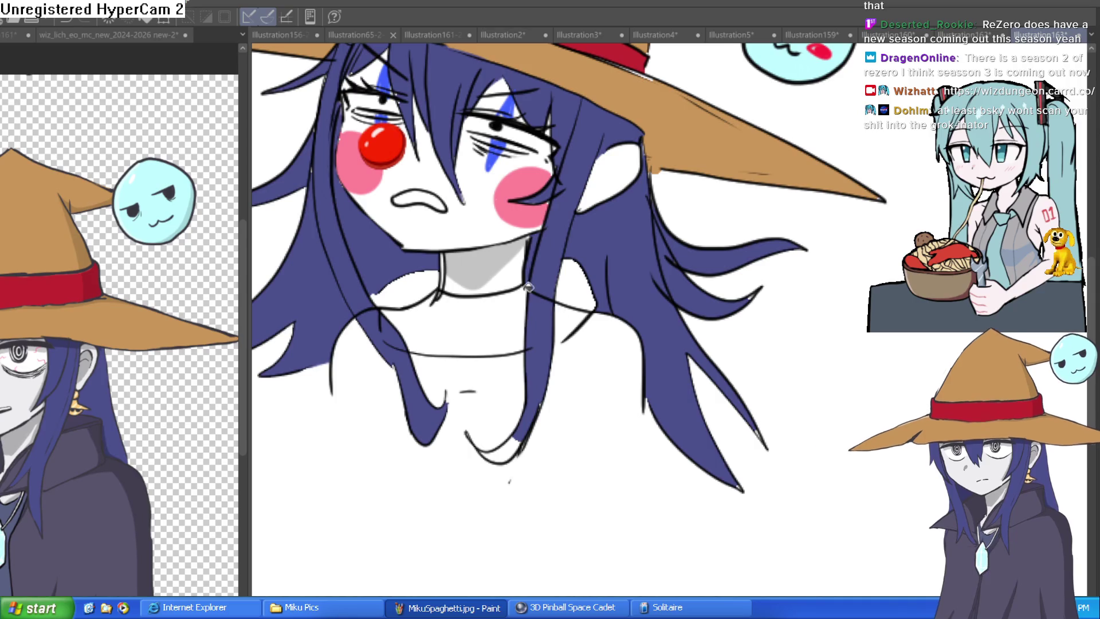
Undo the earlier collar strokes and paint white across the hair below the chin.
scroll(596, 290, up, 1)
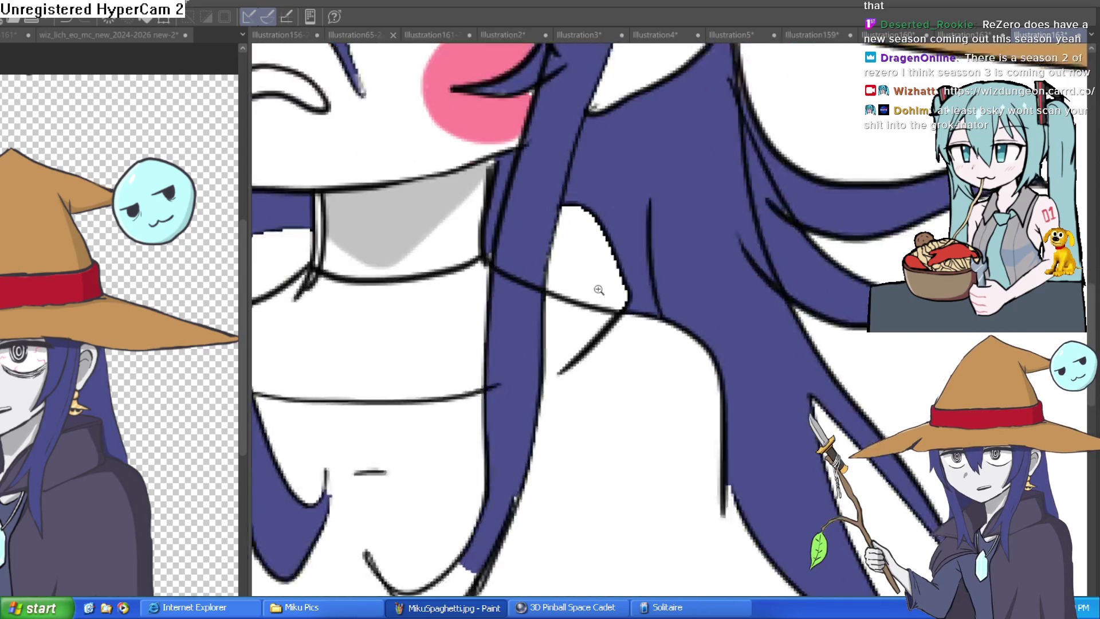
scroll(534, 258, up, 1)
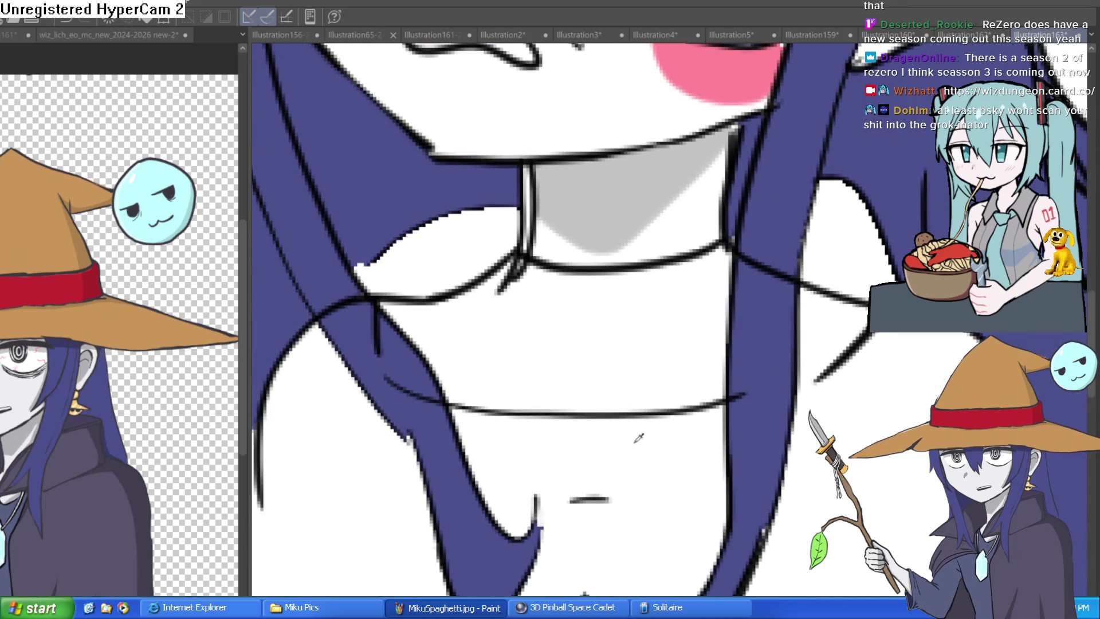
key(ctrl+z)
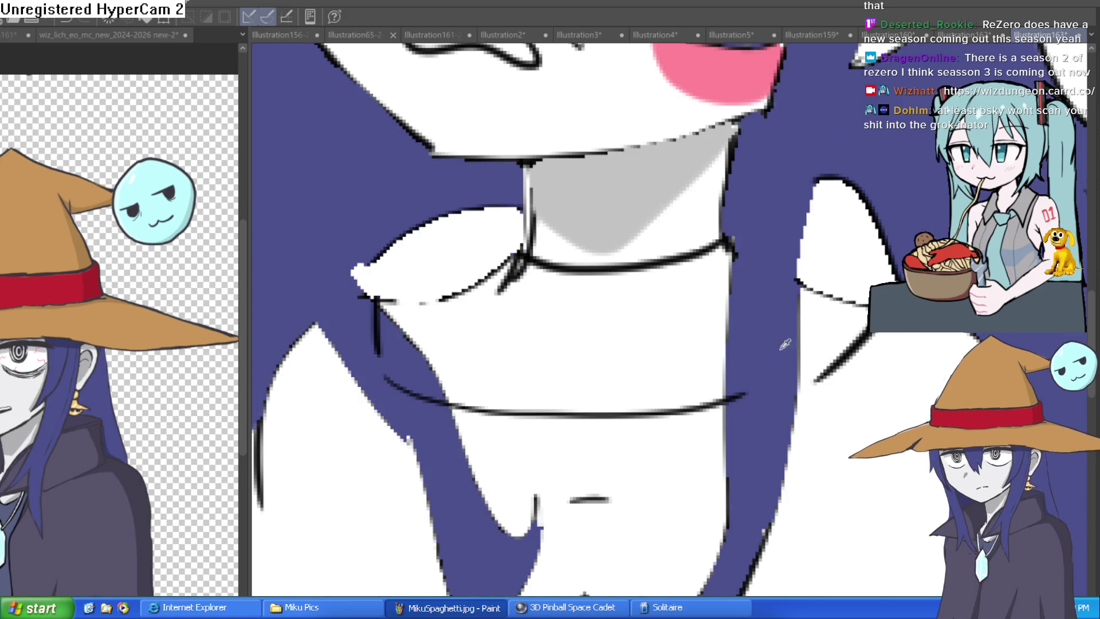
key(ctrl+y)
key(ctrl+z)
key(ctrl+z)
key(ctrl+z)
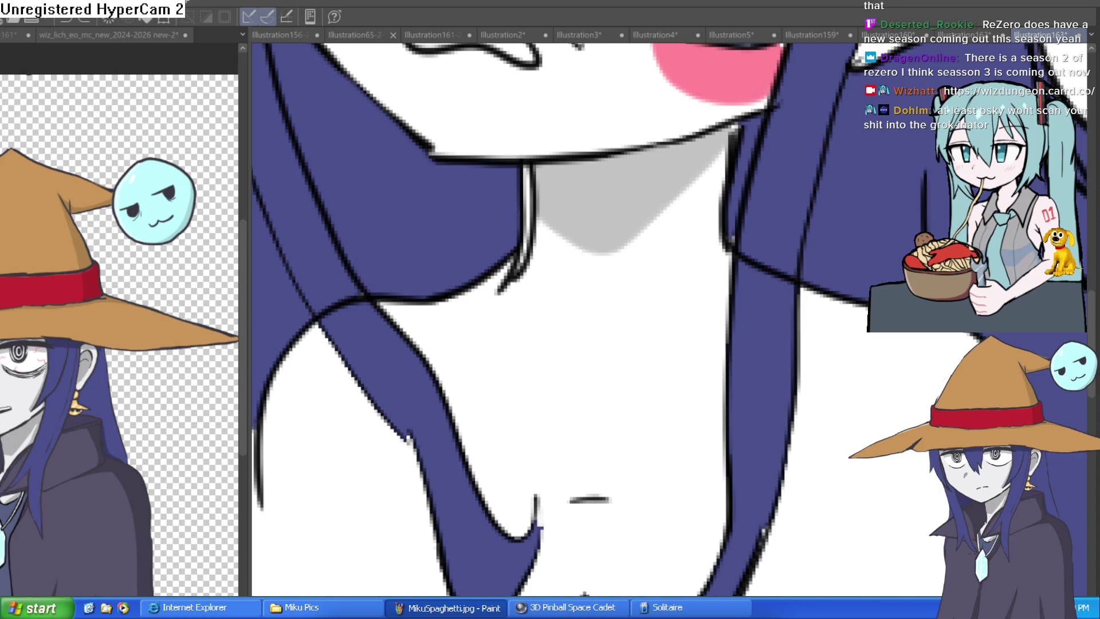
mouse_move(521, 196)
mouse_down()
mouse_move(411, 196)
mouse_move(393, 212)
mouse_up()
Outline the collar's top edge and right side around the neck.
mouse_move(516, 189)
mouse_down()
mouse_move(370, 208)
mouse_move(341, 252)
mouse_move(459, 368)
mouse_move(528, 386)
mouse_move(685, 392)
mouse_move(719, 381)
mouse_up()
mouse_move(797, 367)
mouse_down()
mouse_move(859, 233)
mouse_move(808, 167)
mouse_move(744, 177)
mouse_move(723, 226)
mouse_up()
drag(471, 245, 723, 255)
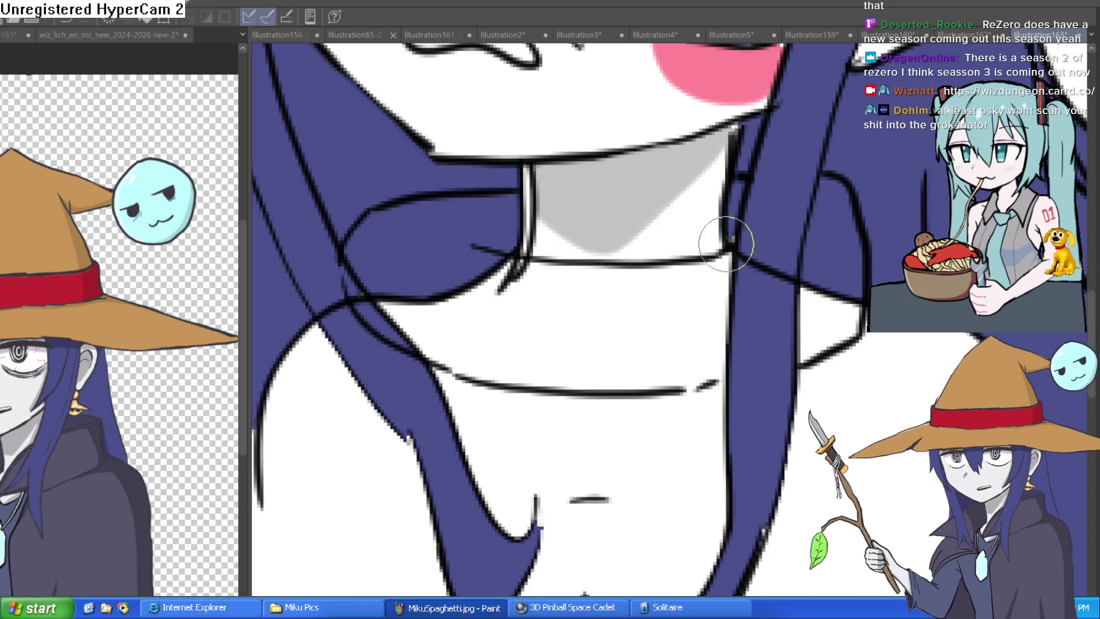
key(ctrl+z)
drag(503, 238, 724, 233)
key(ctrl+z)
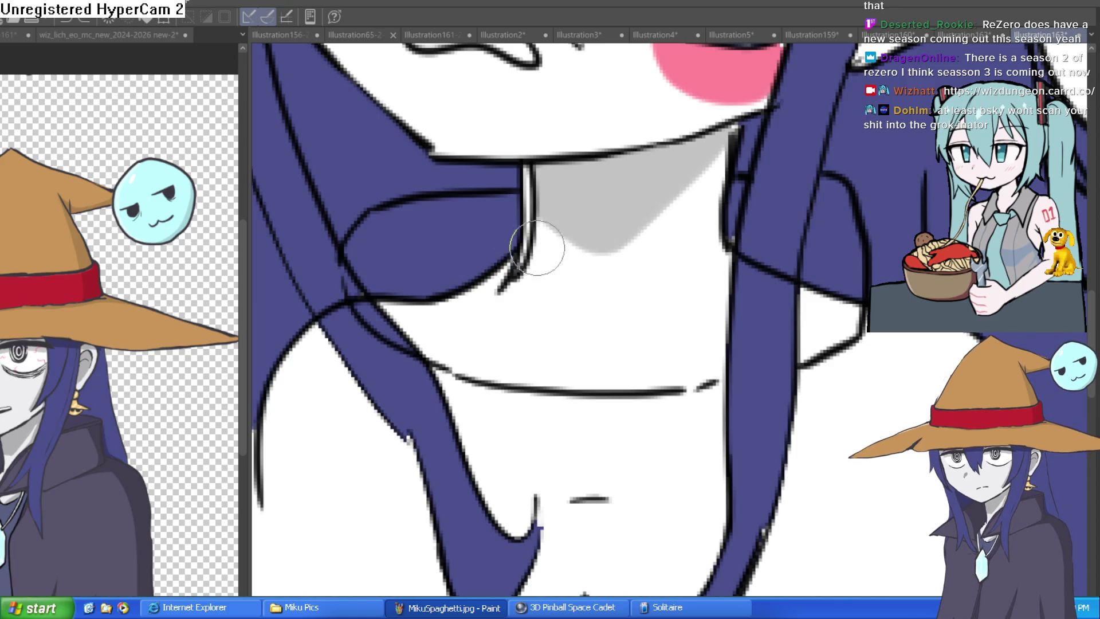
drag(502, 237, 736, 240)
Draw vertical and slanted rib lines across the collar, plus its left curve.
drag(554, 250, 549, 396)
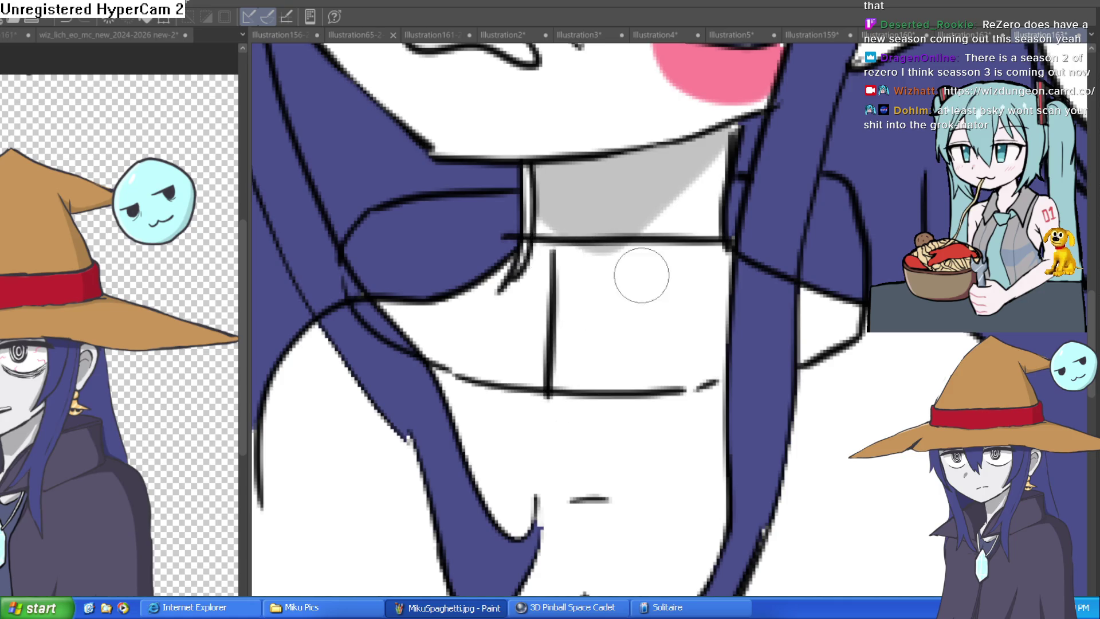
drag(685, 248, 684, 373)
drag(496, 245, 467, 351)
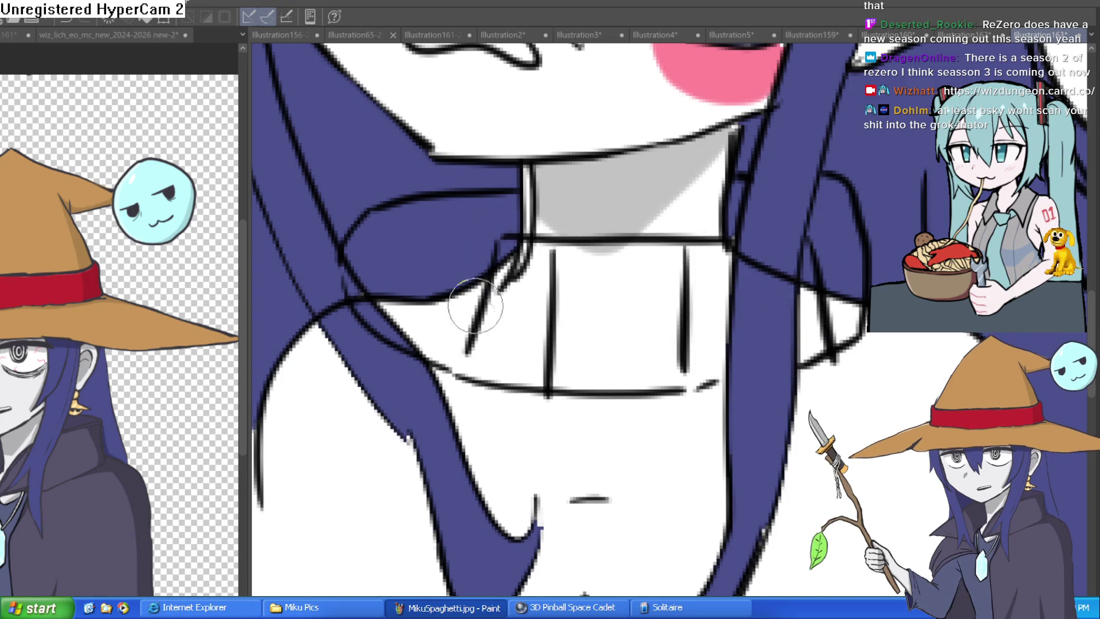
mouse_move(513, 235)
mouse_down()
mouse_move(413, 213)
mouse_move(424, 350)
mouse_up()
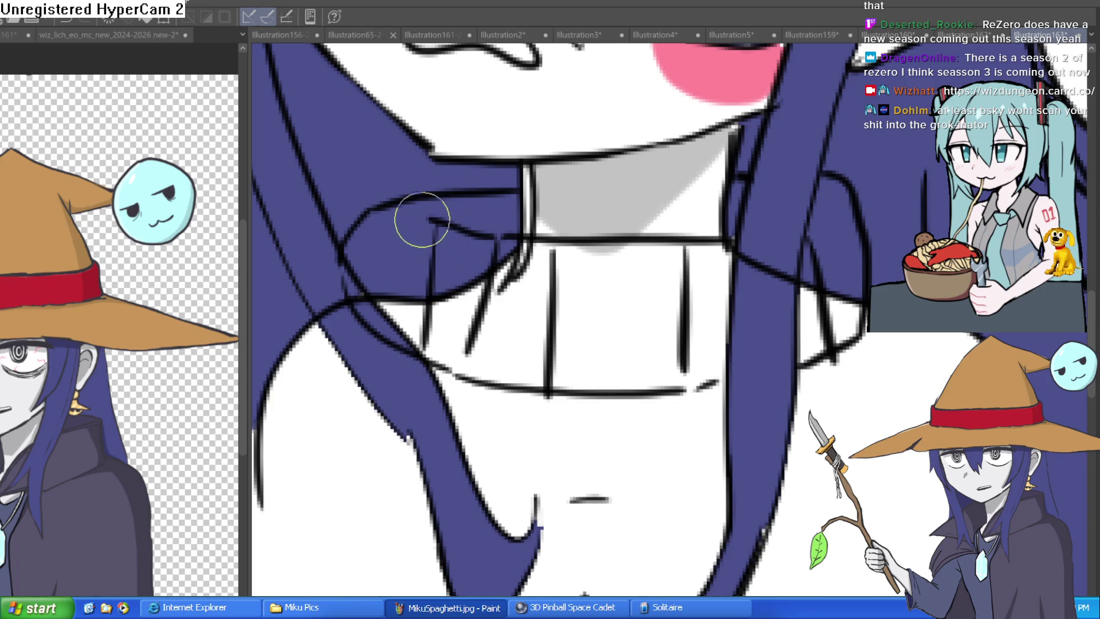
drag(406, 227, 396, 341)
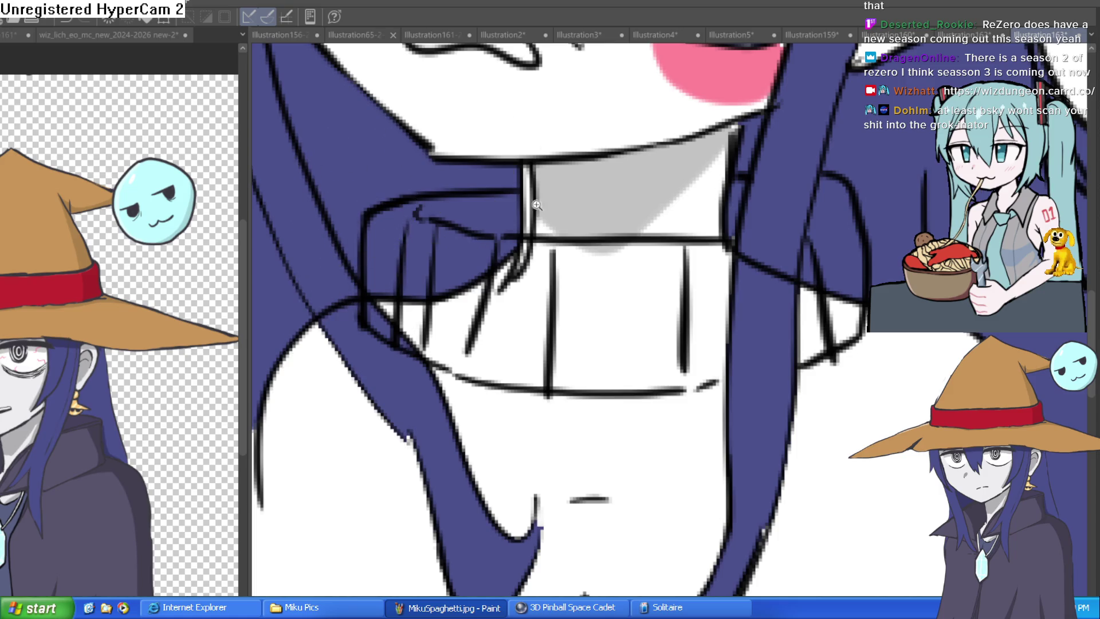
scroll(752, 236, down, 5)
drag(752, 236, 741, 270)
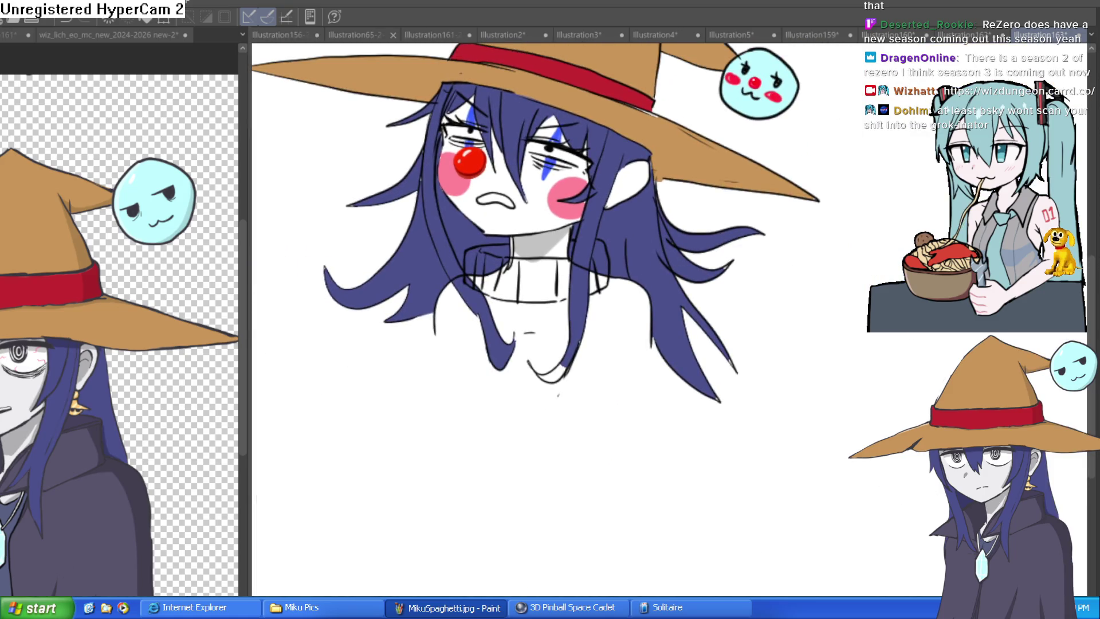
scroll(569, 244, up, 4)
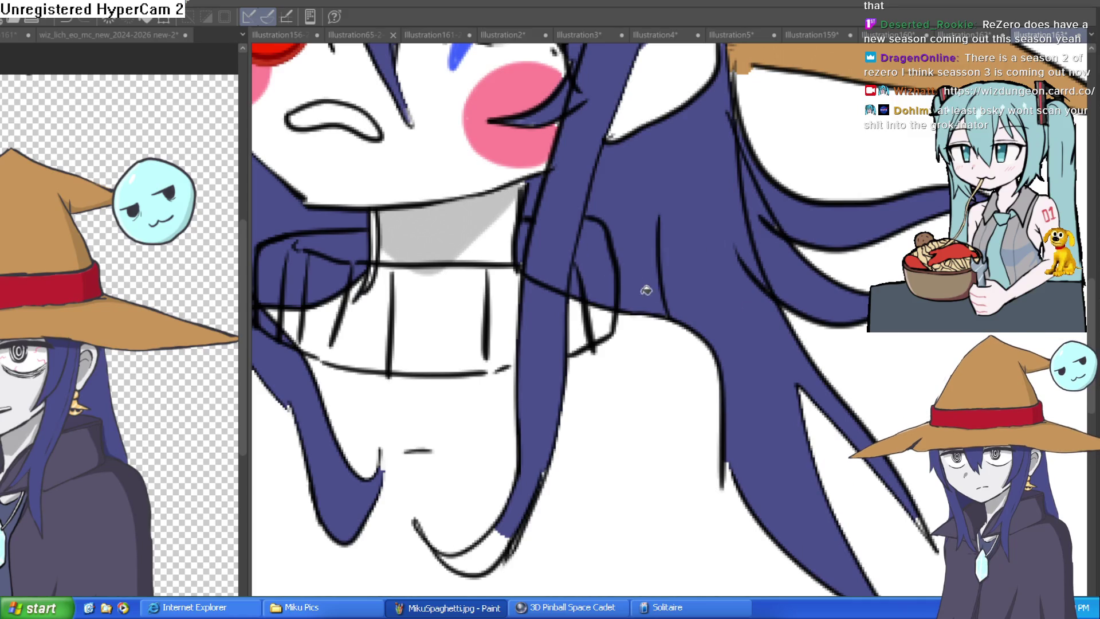
Fill the blue hair pieces and rib sections inside the collar with white.
click(610, 269)
click(603, 318)
click(584, 318)
click(576, 280)
click(524, 236)
click(502, 315)
click(459, 313)
click(356, 321)
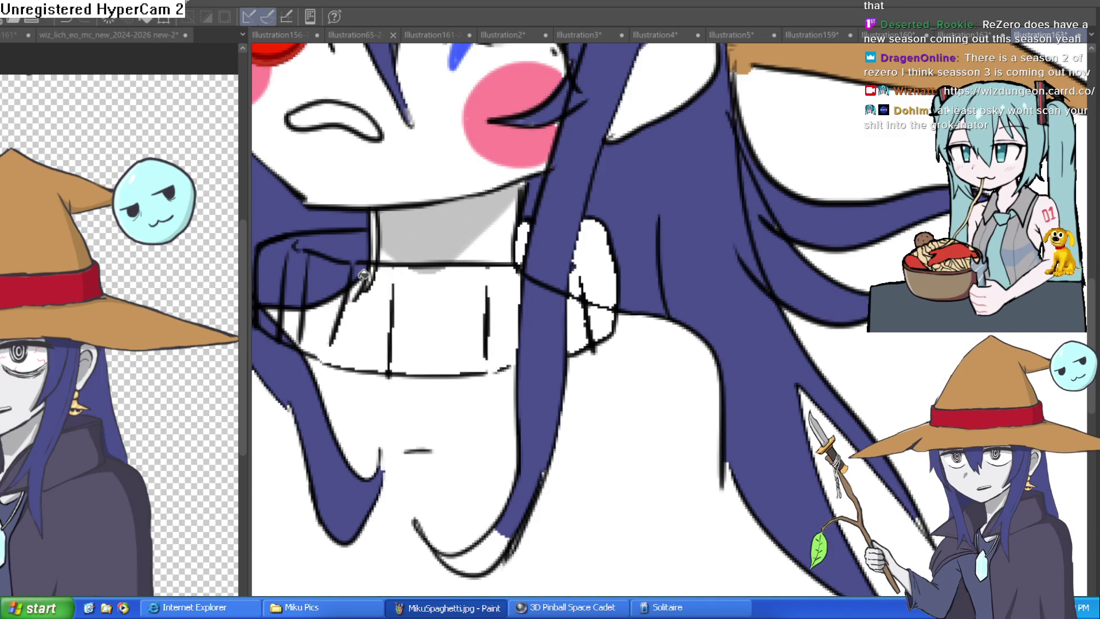
Fill the hair pieces on the collar's left white and paint out stray marks between ribs.
click(331, 299)
click(338, 275)
click(295, 281)
click(289, 321)
click(278, 306)
click(279, 279)
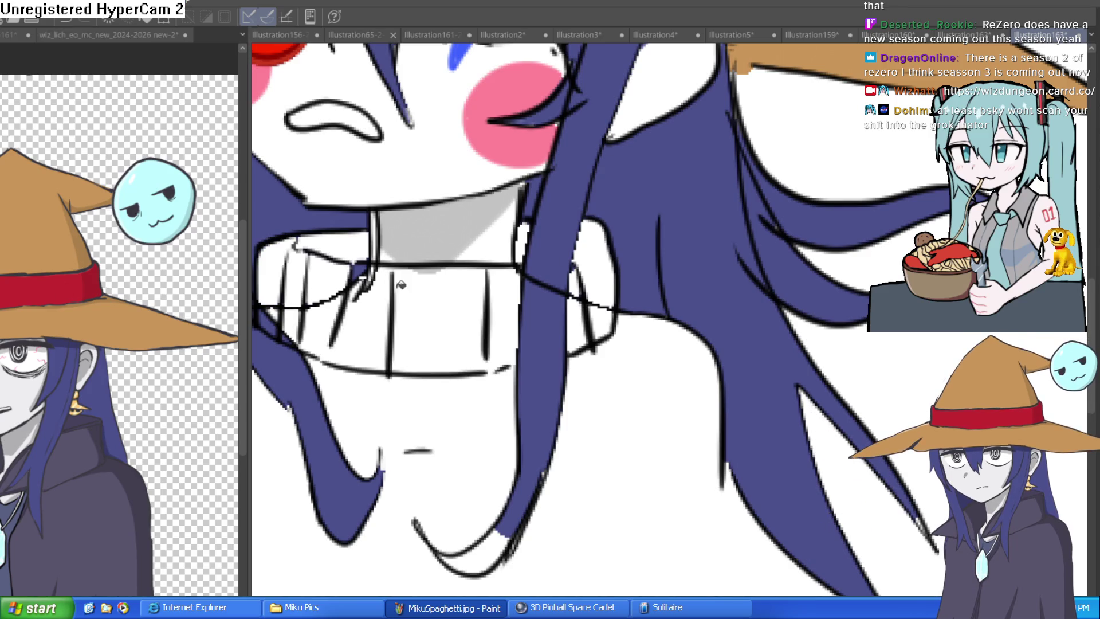
mouse_move(336, 290)
mouse_down()
mouse_move(364, 297)
mouse_move(381, 273)
mouse_move(289, 313)
mouse_move(348, 322)
mouse_move(341, 316)
mouse_move(344, 327)
mouse_up()
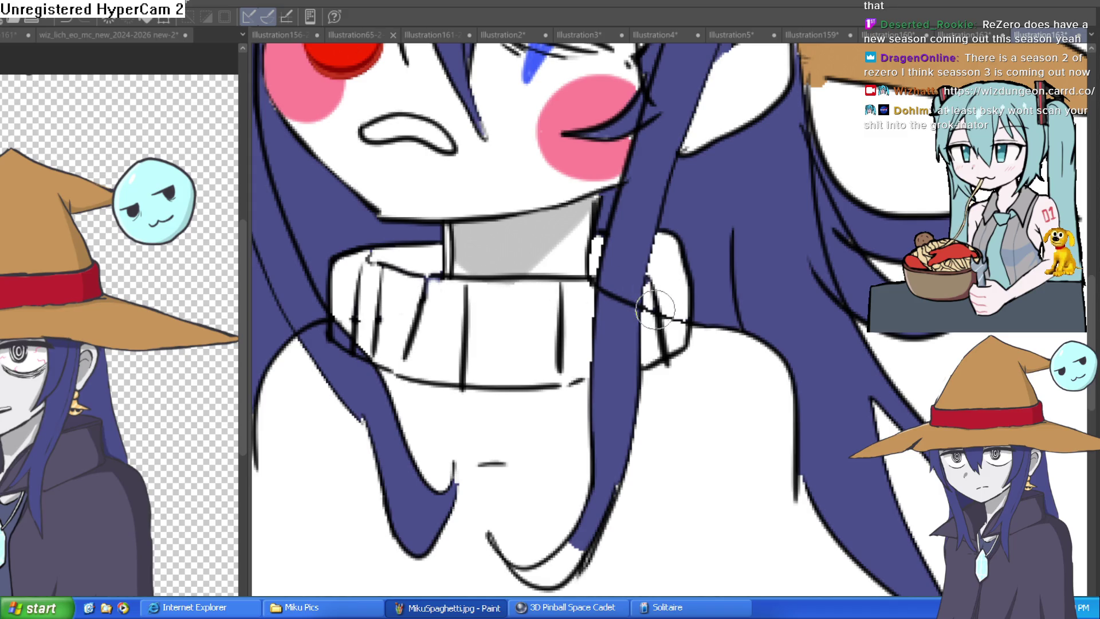
scroll(668, 304, down, 2)
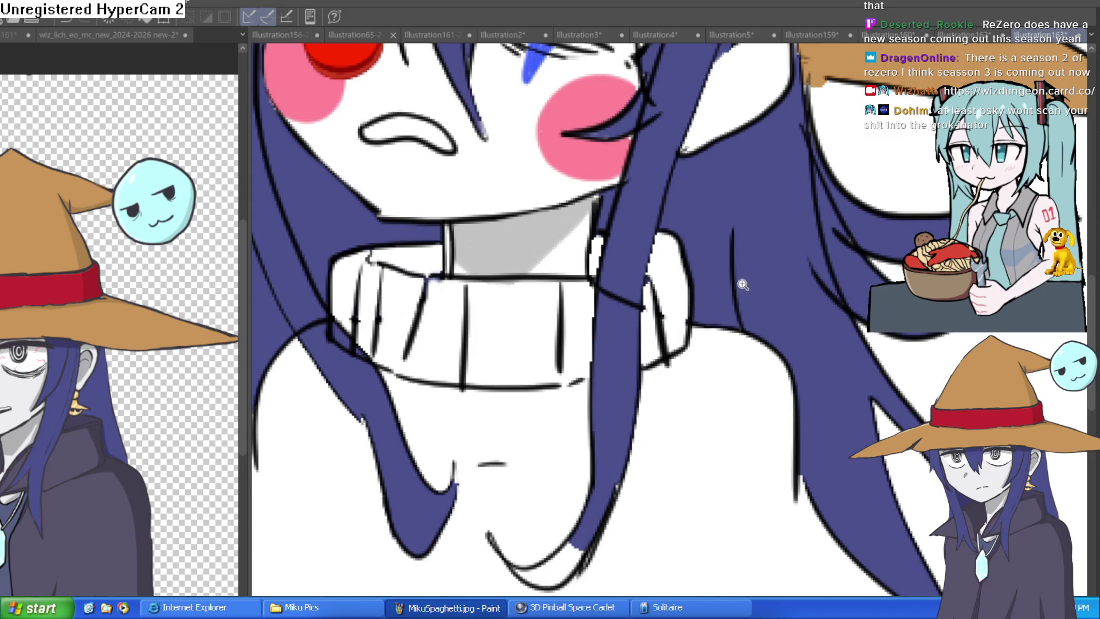
scroll(670, 304, down, 2)
mouse_move(699, 303)
mouse_down()
mouse_move(687, 383)
mouse_move(659, 314)
mouse_move(681, 321)
mouse_move(667, 437)
mouse_move(656, 283)
mouse_up()
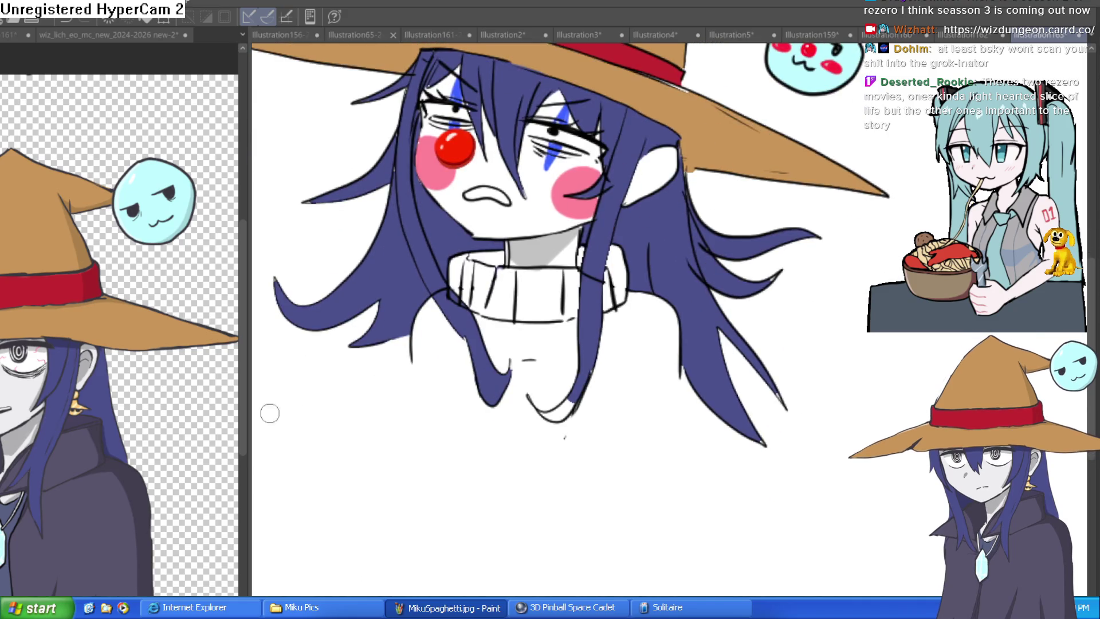
Check the reference document, then draw a sweater fold and the long body outlines.
click(99, 528)
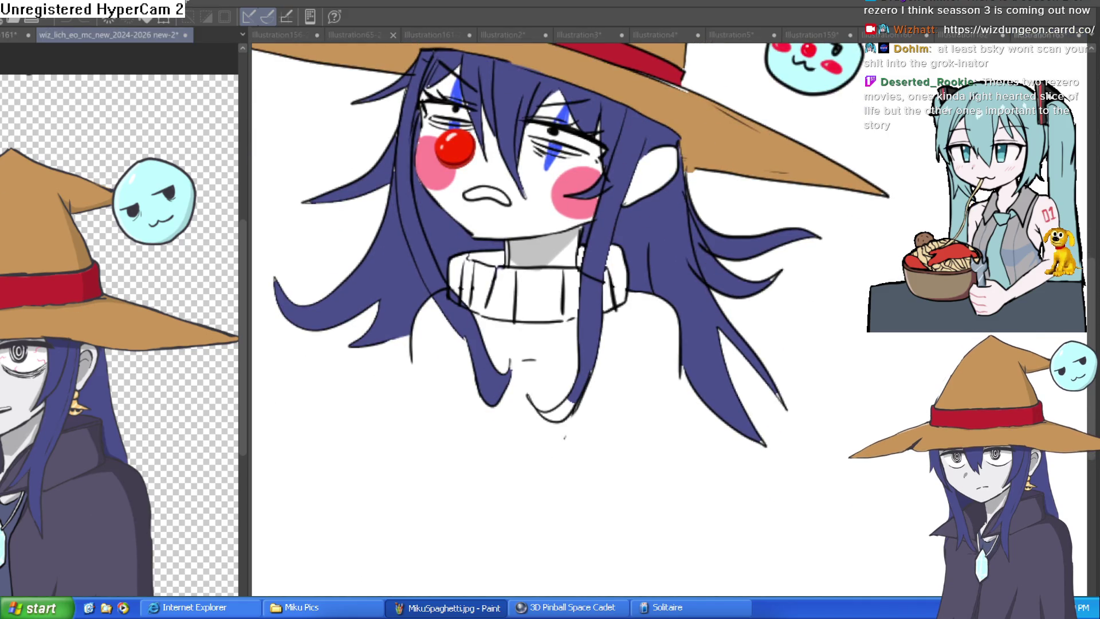
click(685, 393)
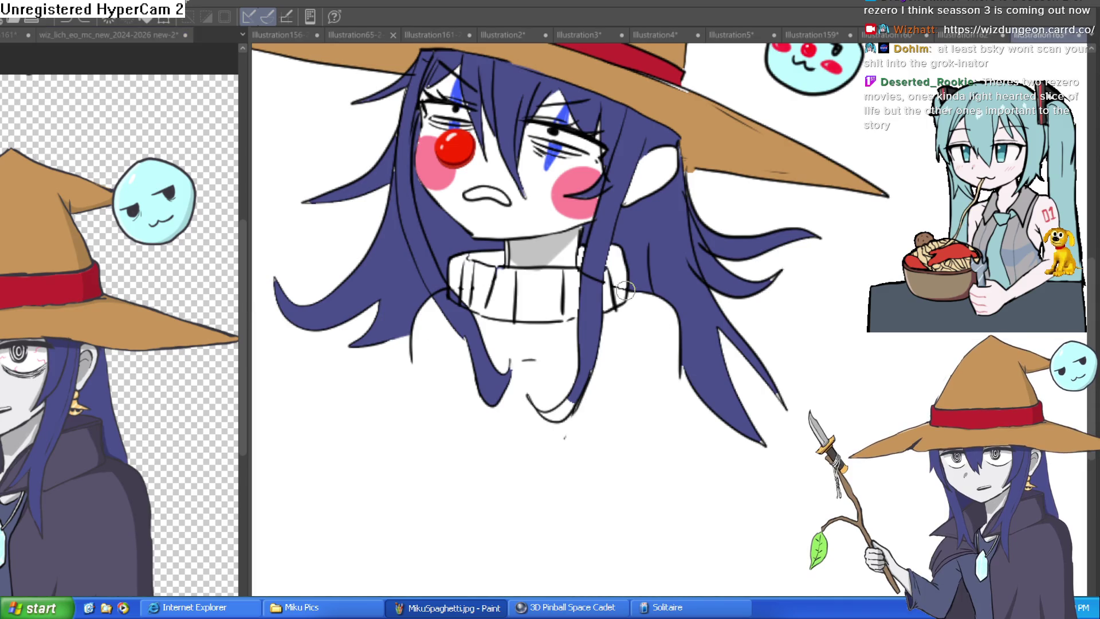
click(86, 513)
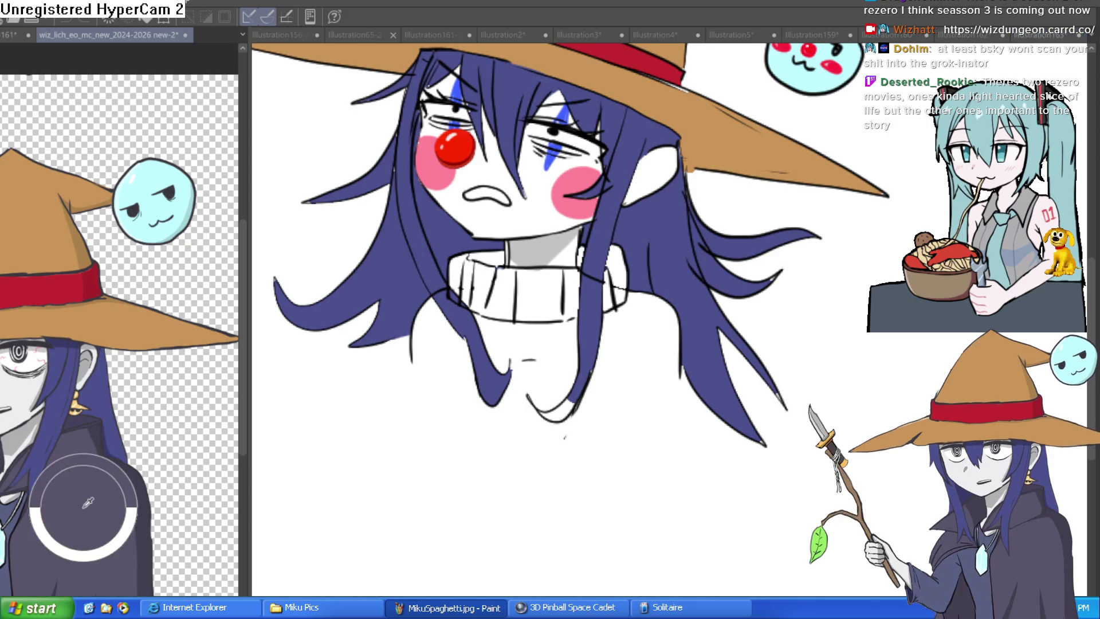
click(538, 333)
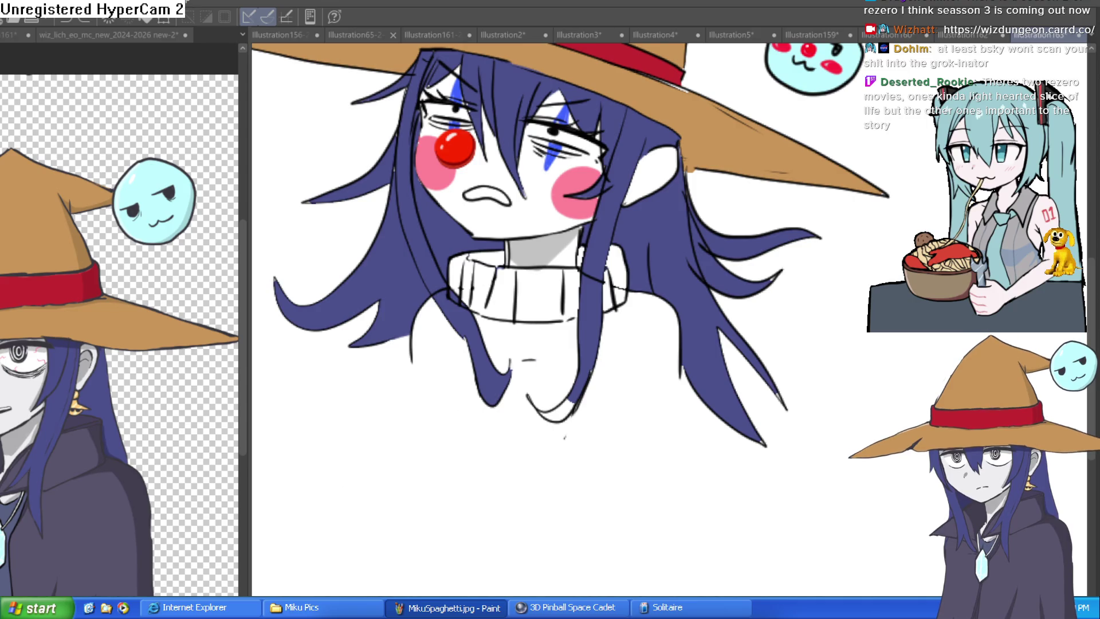
drag(537, 335, 541, 378)
drag(561, 428, 638, 595)
mouse_move(685, 378)
mouse_down()
mouse_move(782, 522)
mouse_move(741, 368)
mouse_up()
mouse_move(595, 275)
mouse_down()
mouse_move(619, 349)
mouse_move(781, 527)
mouse_move(828, 461)
mouse_up()
Add fold lines down the cloak and extend its left outline to the hem curve.
mouse_move(550, 358)
mouse_down()
mouse_move(582, 399)
mouse_move(637, 550)
mouse_up()
mouse_move(497, 258)
mouse_down()
mouse_move(508, 466)
mouse_move(630, 545)
mouse_up()
drag(470, 152, 399, 506)
drag(504, 152, 513, 192)
drag(555, 150, 569, 192)
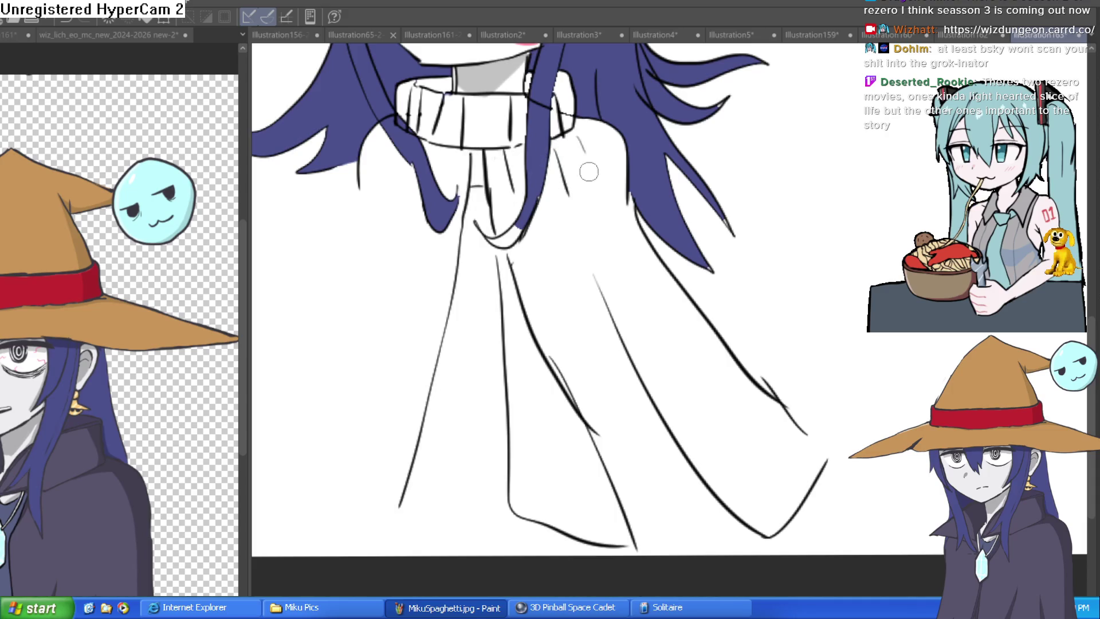
drag(685, 270, 760, 281)
mouse_move(473, 518)
mouse_down()
mouse_move(462, 550)
mouse_move(406, 543)
mouse_up()
drag(490, 194, 409, 531)
Add an inner fold and the outer left cloak edge, then view the face and hat.
mouse_move(470, 164)
mouse_down()
mouse_move(338, 405)
mouse_move(350, 507)
mouse_move(376, 251)
mouse_move(308, 414)
mouse_up()
scroll(688, 466, down, 2)
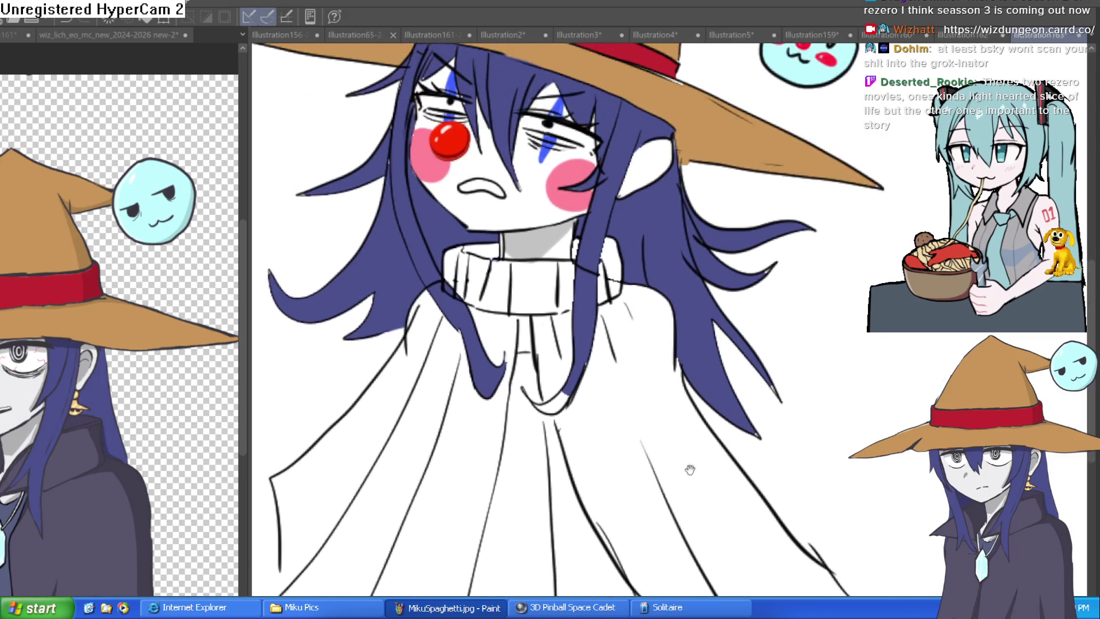
scroll(705, 283, up, 2)
drag(456, 460, 471, 468)
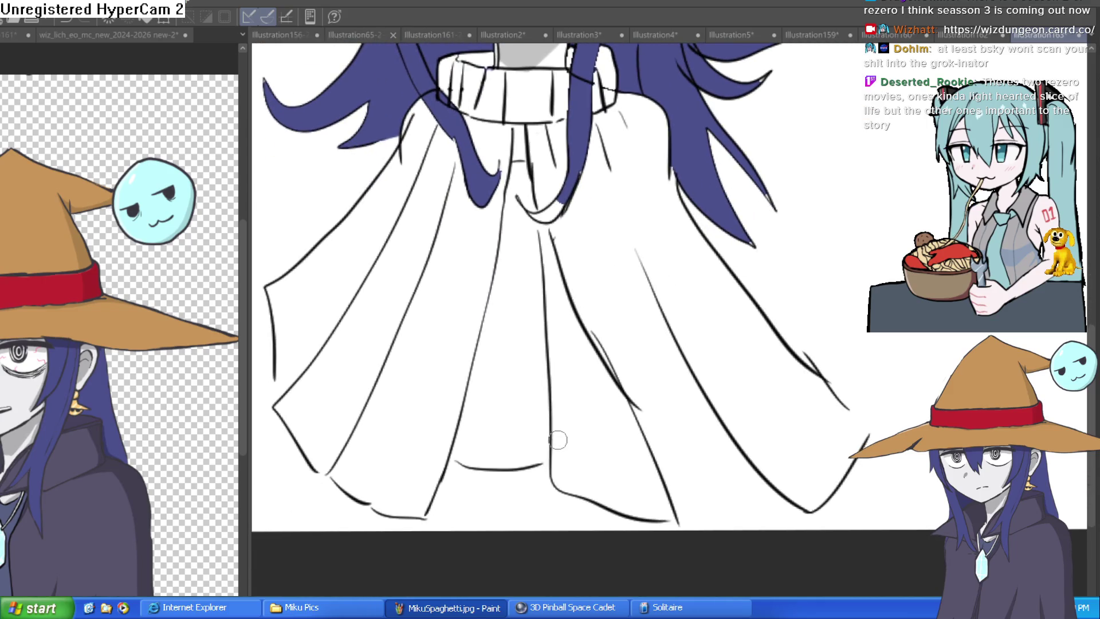
drag(609, 426, 594, 567)
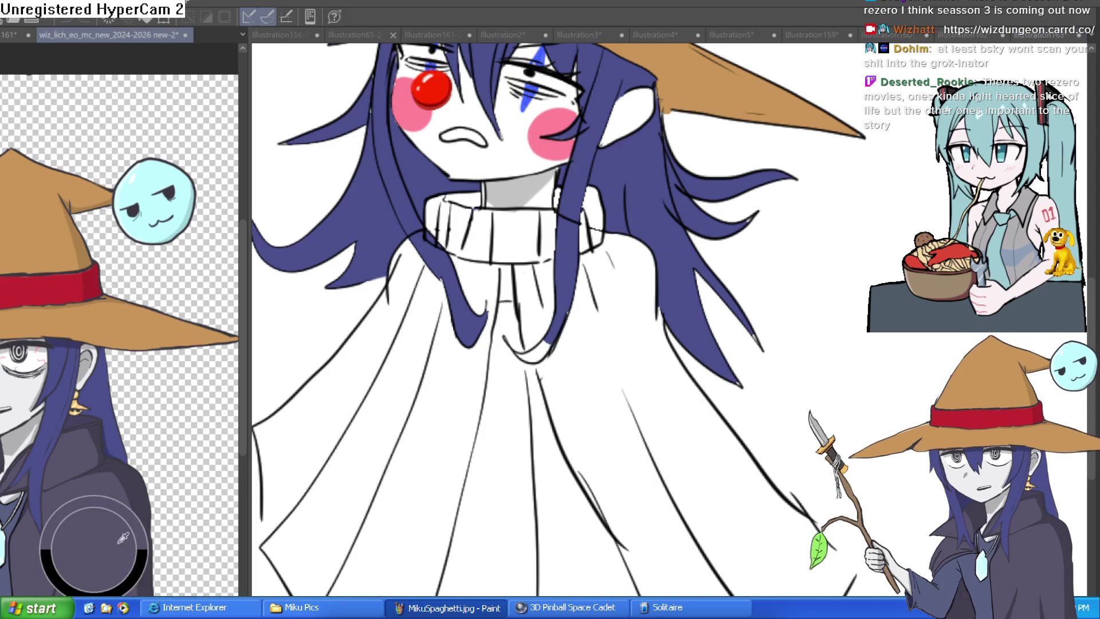
Undo two stray purple fills and close the gaps along the cloak's bottom hem and right edge.
click(606, 461)
click(672, 440)
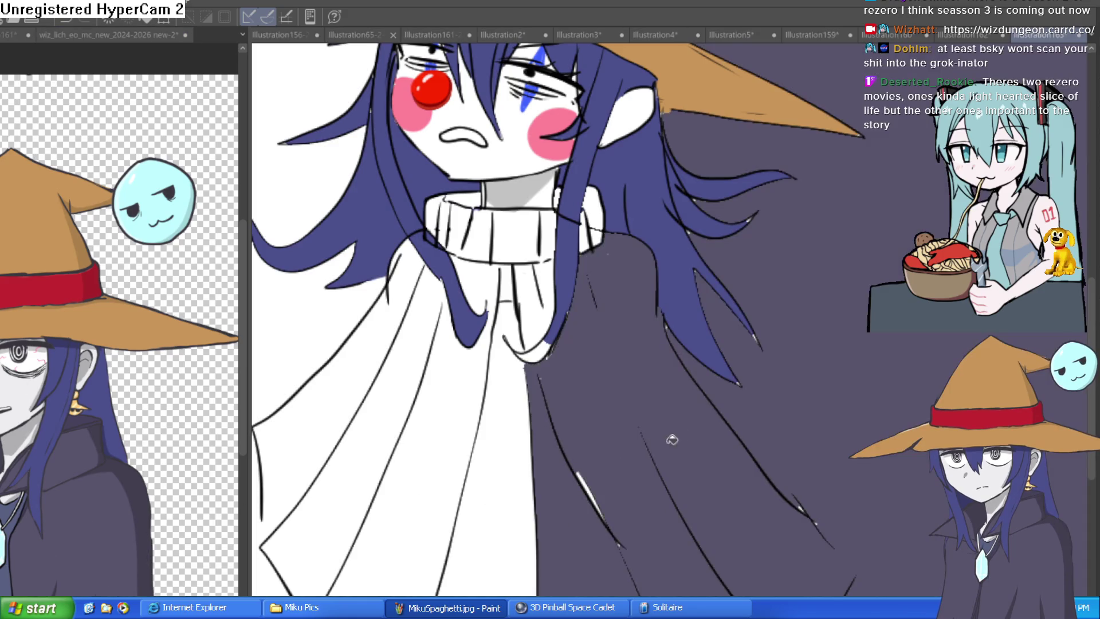
key(ctrl+z)
key(ctrl+z)
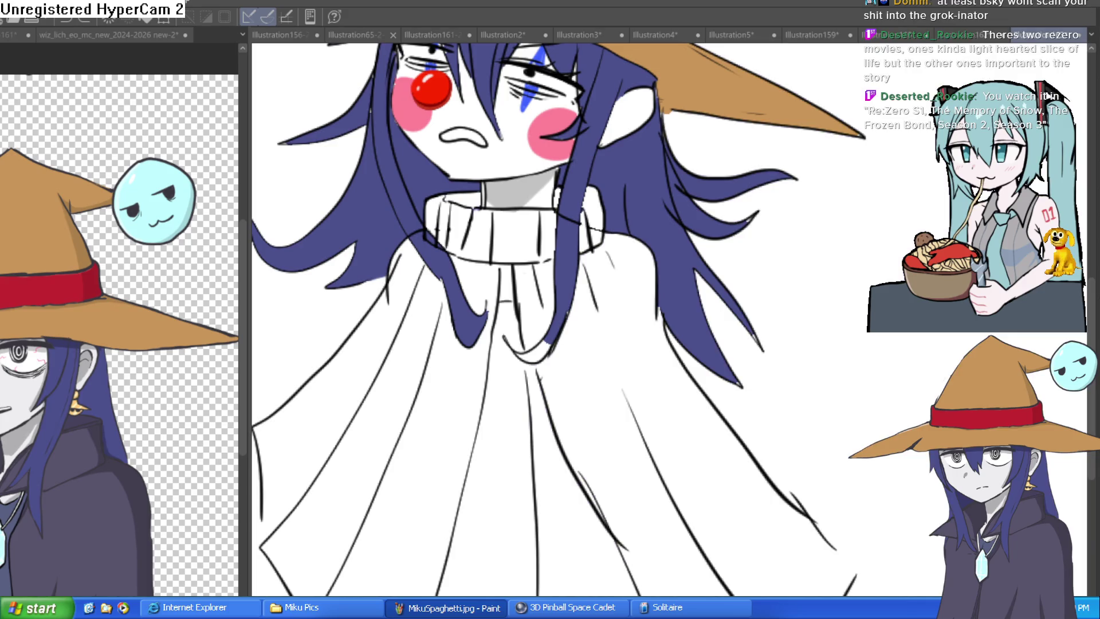
scroll(524, 285, down, 3)
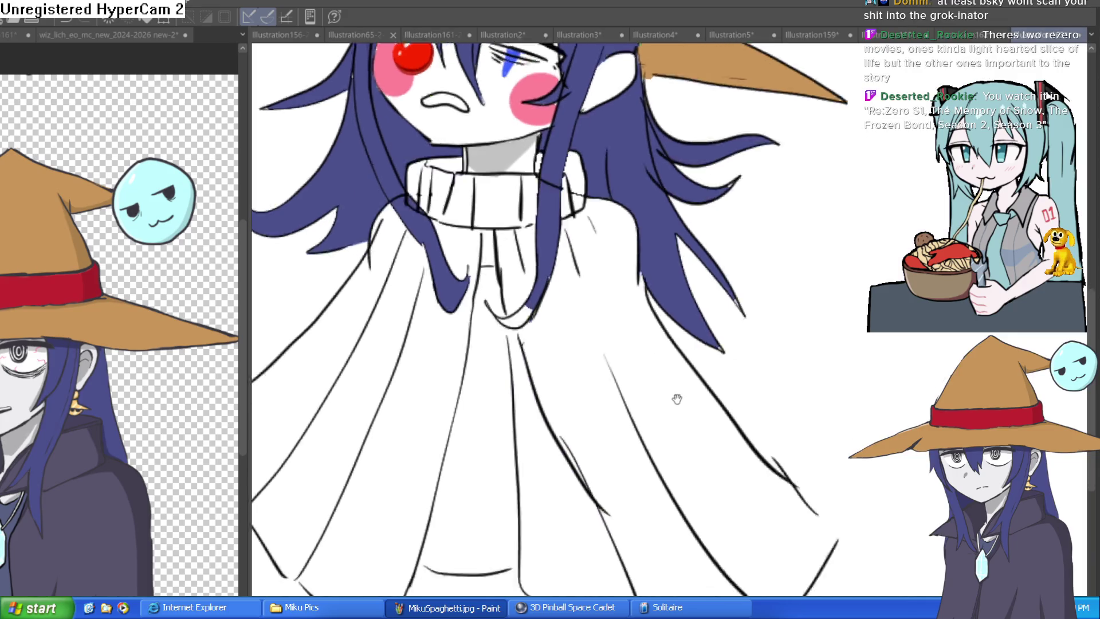
drag(586, 549, 706, 532)
drag(785, 453, 756, 422)
Fill the cloak panels and under-collar strips dark purple, and the front-opening gap dark grey.
click(522, 267)
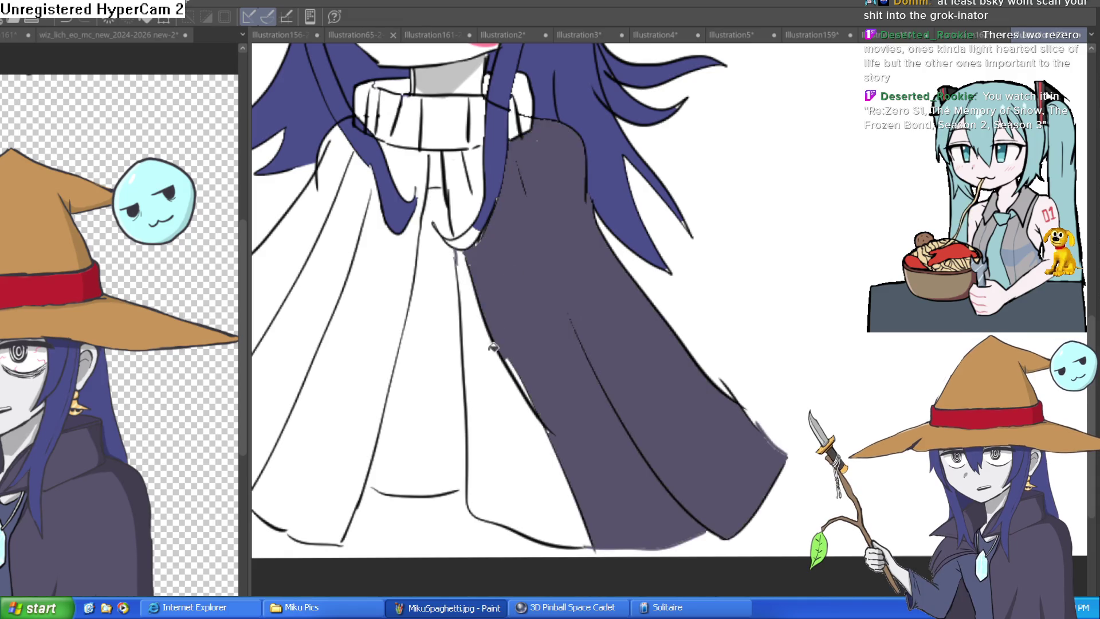
click(494, 347)
click(470, 195)
click(396, 277)
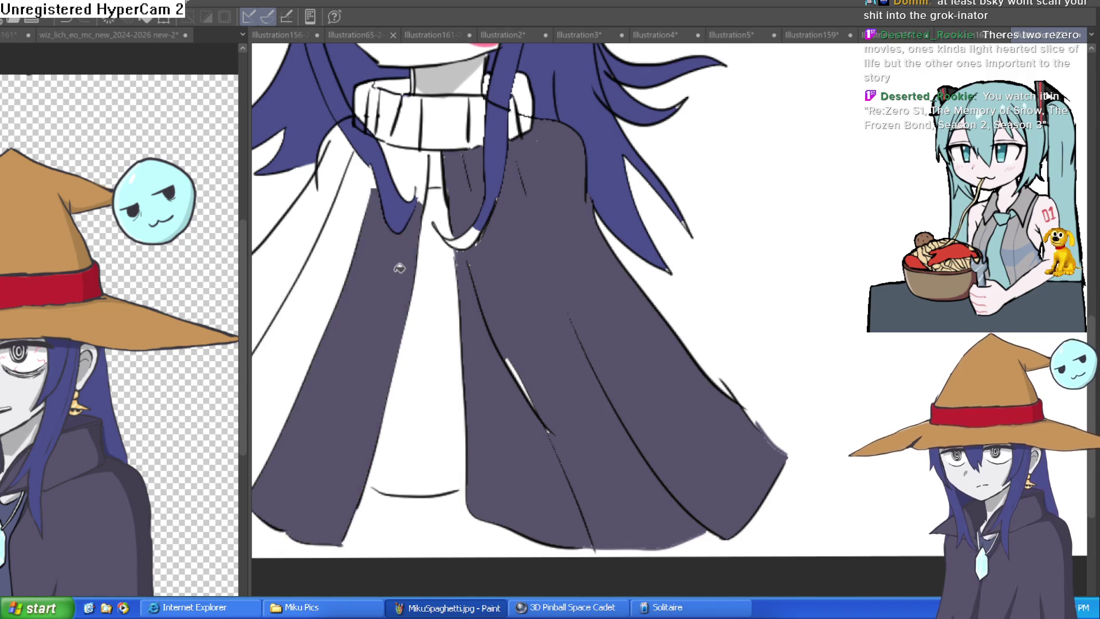
click(408, 173)
click(351, 246)
mouse_move(333, 200)
mouse_down()
mouse_move(458, 143)
mouse_move(557, 134)
mouse_up()
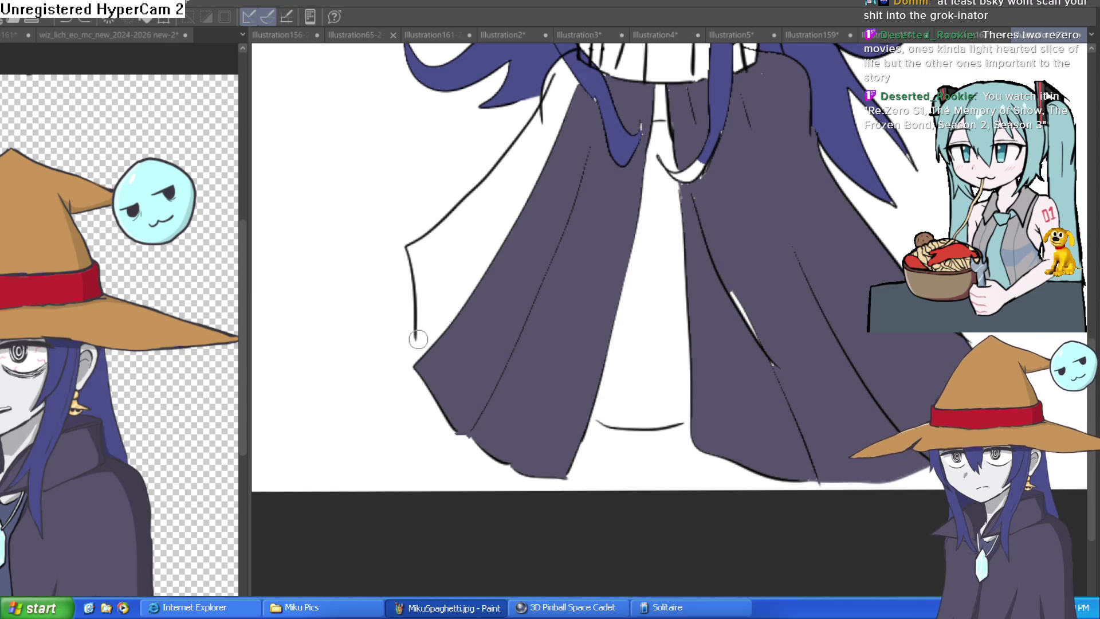
click(452, 295)
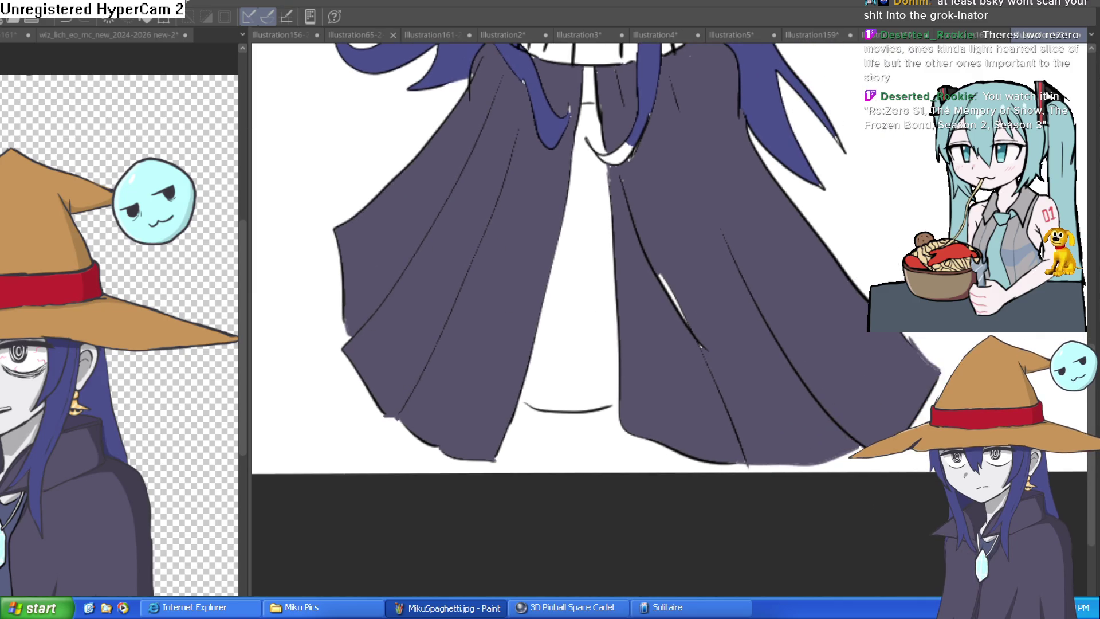
click(590, 319)
scroll(726, 437, up, 3)
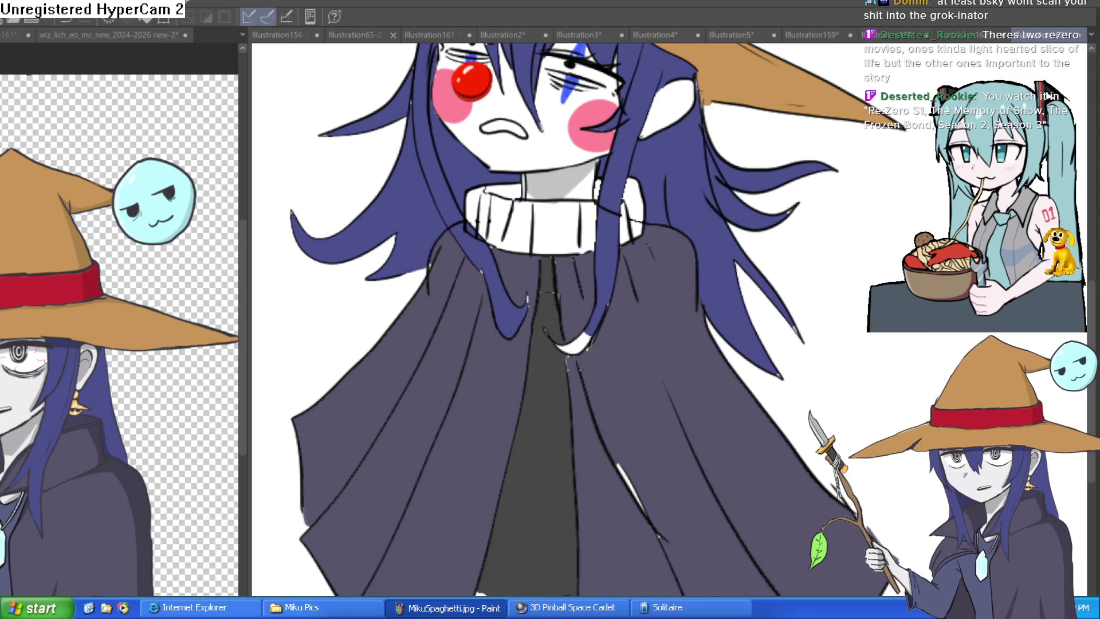
scroll(841, 509, down, 2)
drag(841, 509, 769, 522)
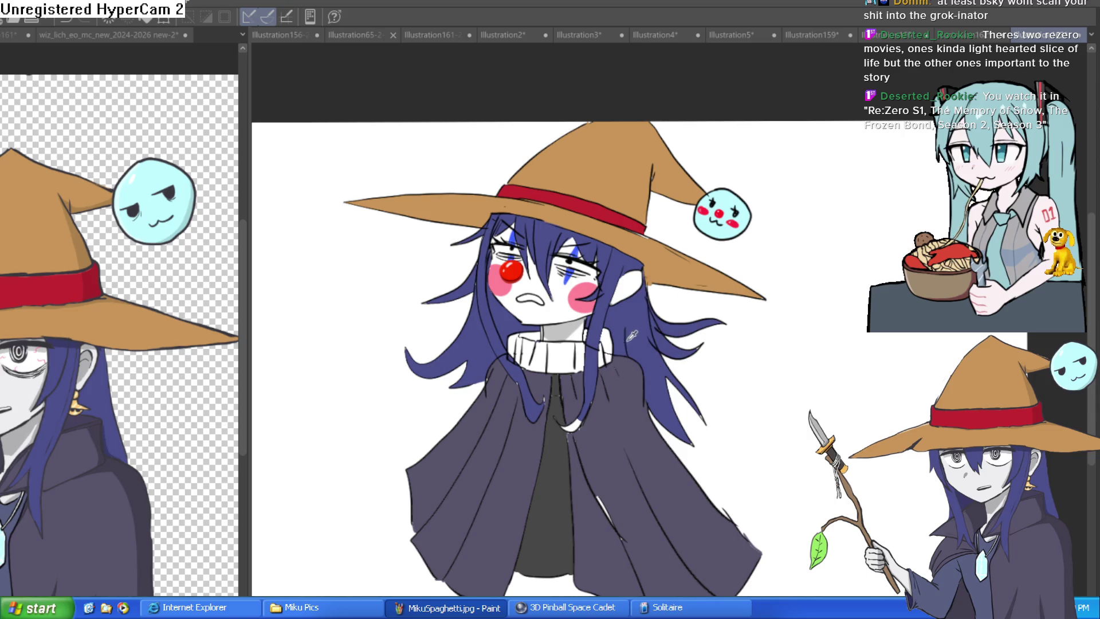
drag(617, 401, 595, 359)
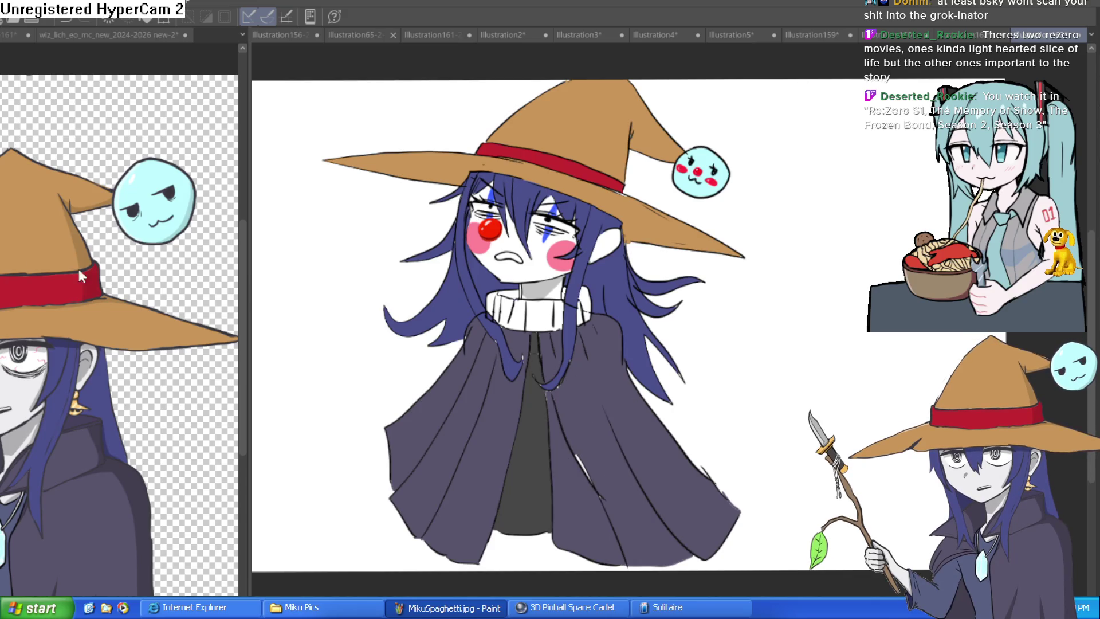
Paint dark over the cape's white fold line and trace the blue hair strand's right edge.
scroll(583, 447, up, 5)
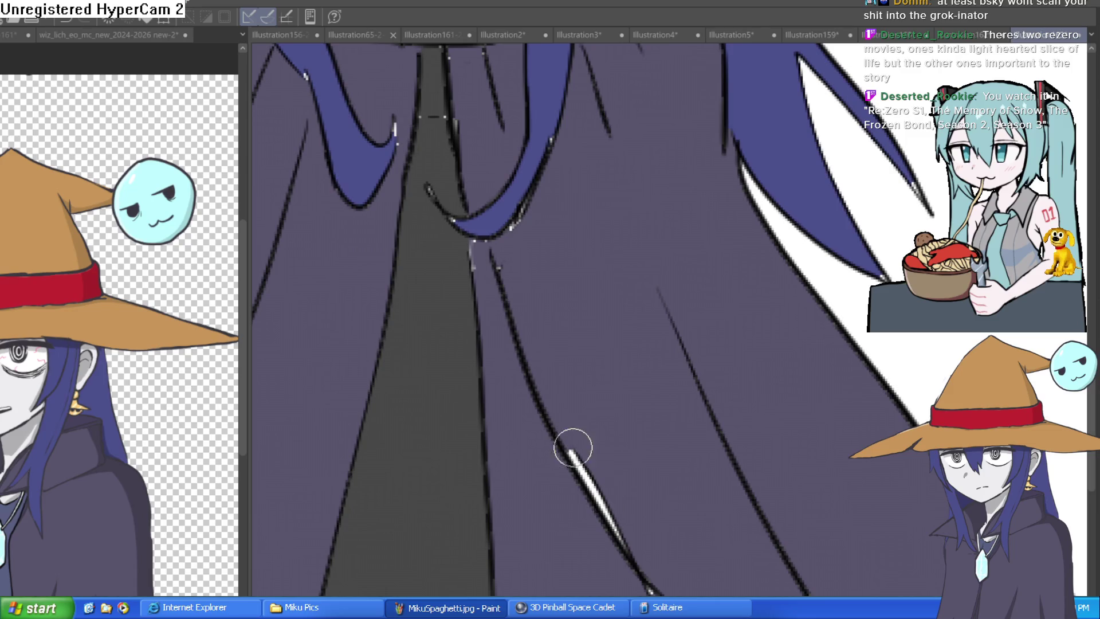
drag(572, 449, 631, 543)
drag(504, 246, 547, 168)
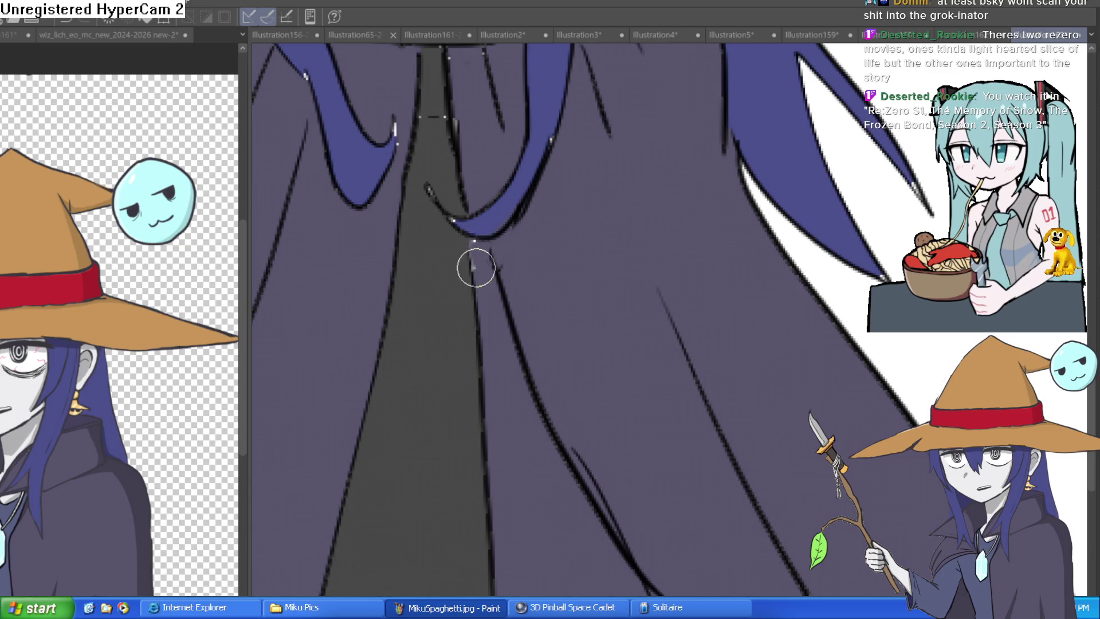
Inspect the collar and chin, then view the whole witch and flip the canvas to check.
drag(484, 234, 559, 324)
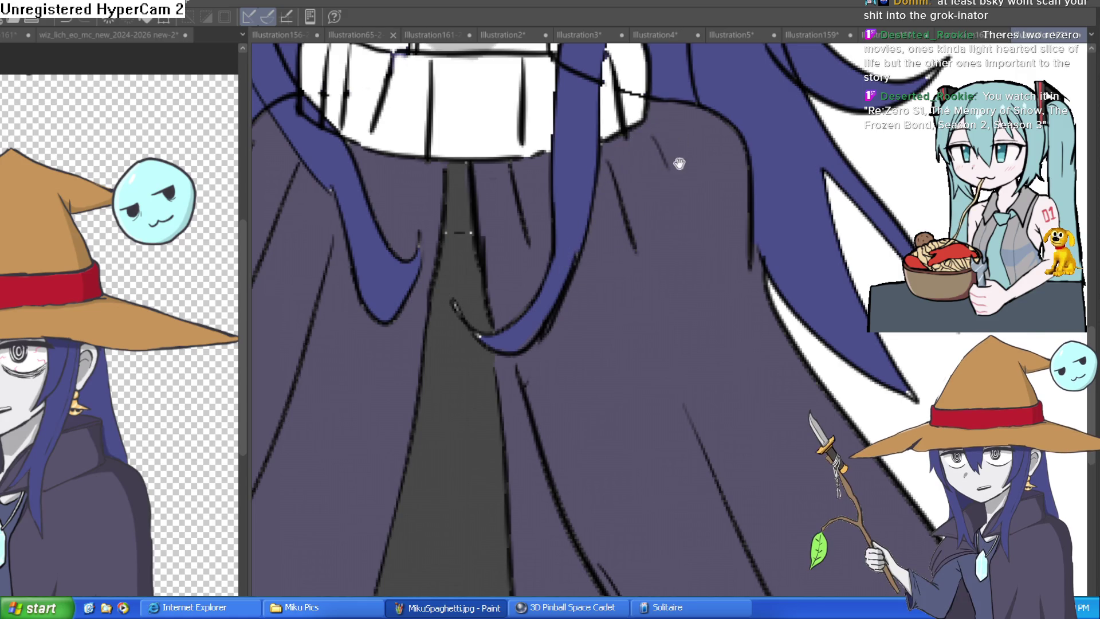
scroll(675, 162, up, 3)
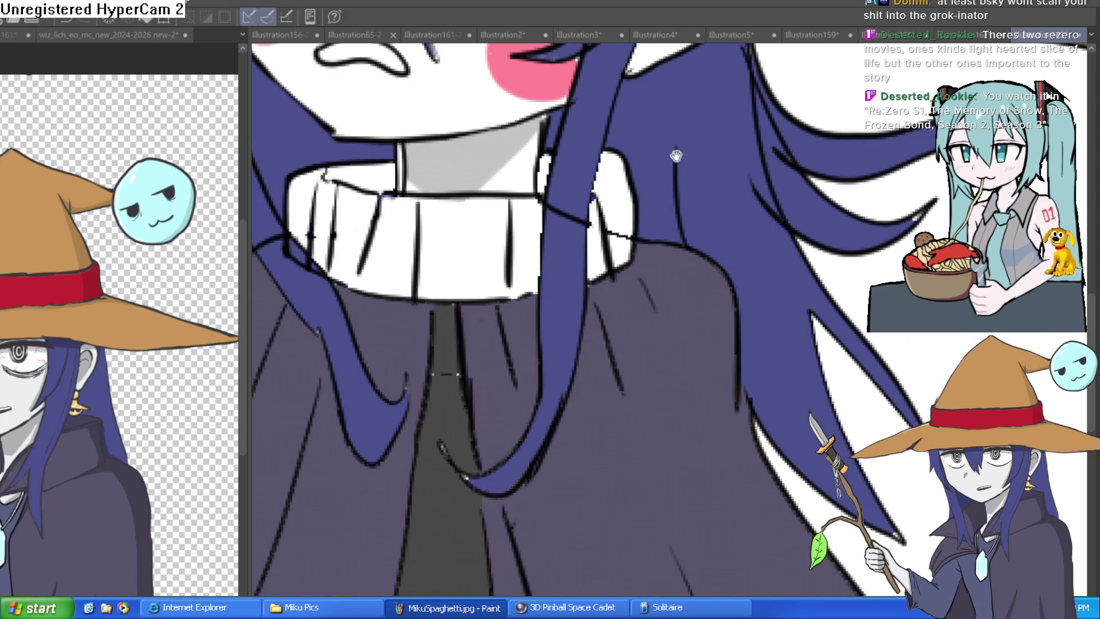
drag(676, 161, 646, 240)
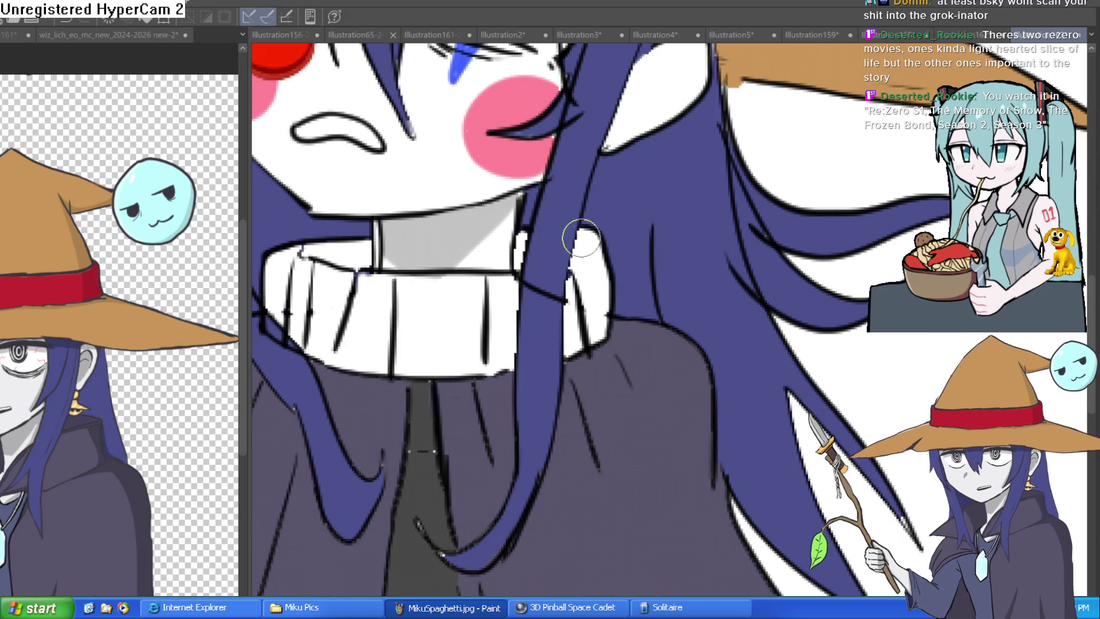
scroll(573, 244, down, 1)
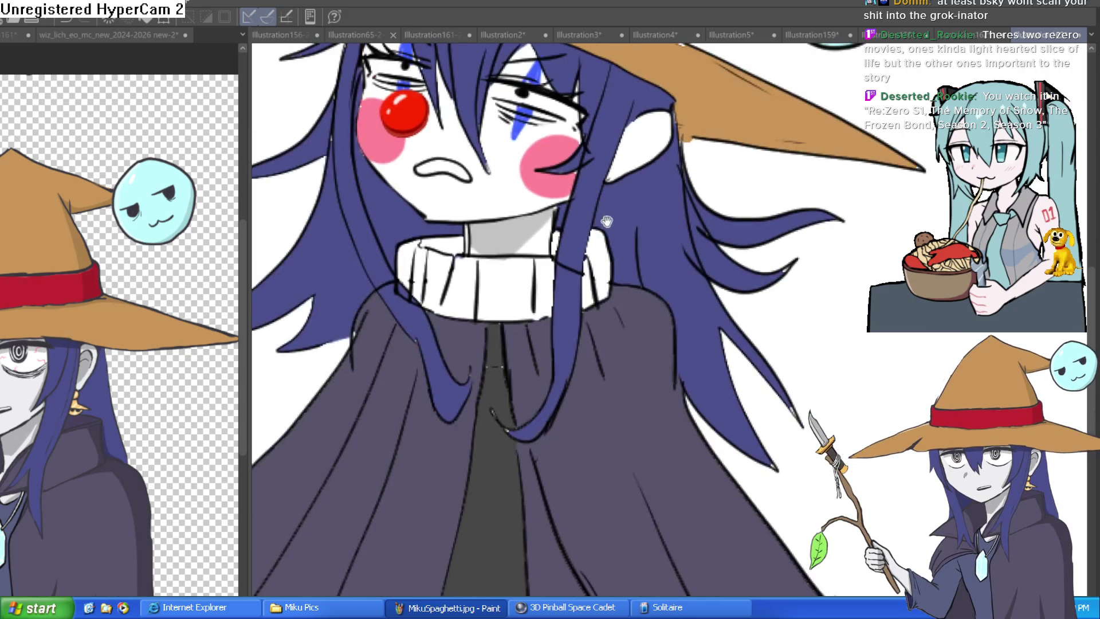
scroll(578, 244, up, 2)
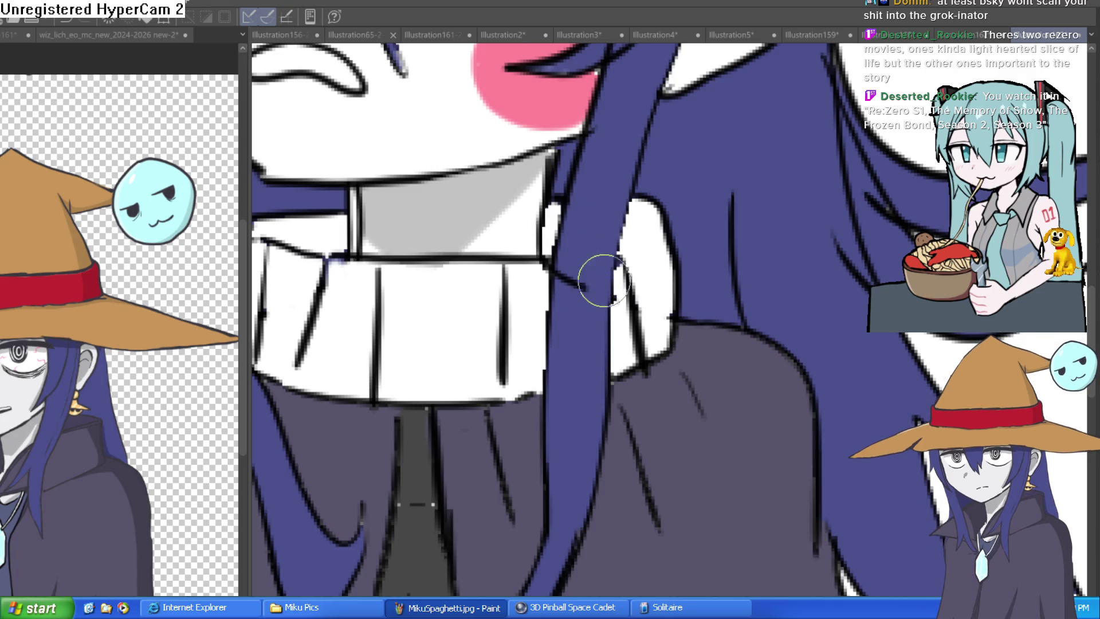
scroll(573, 298, down, 5)
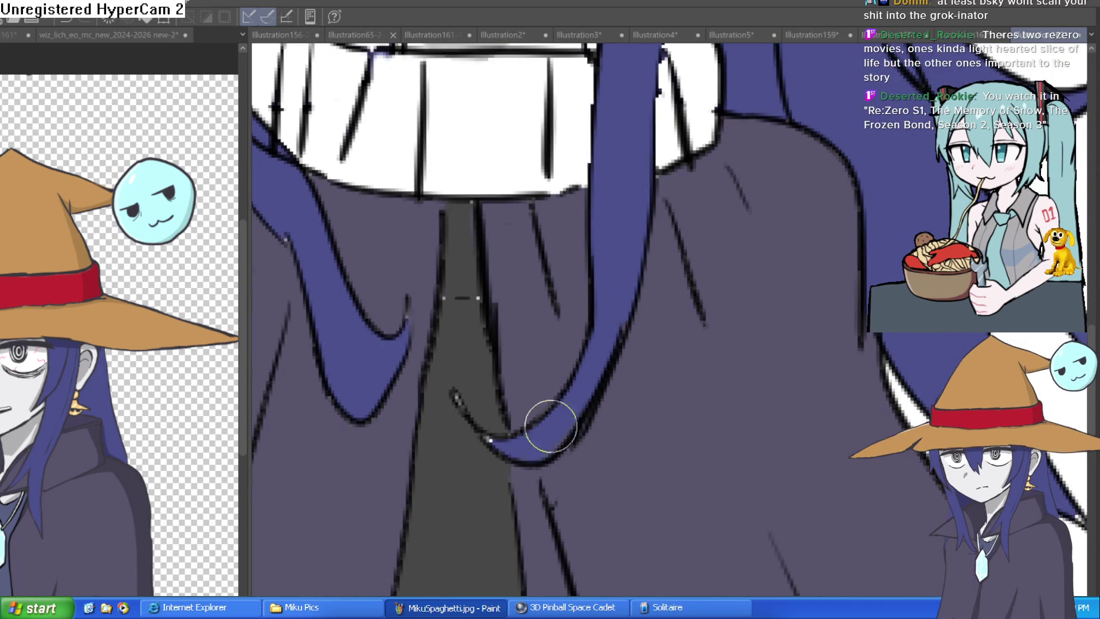
scroll(454, 368, up, 1)
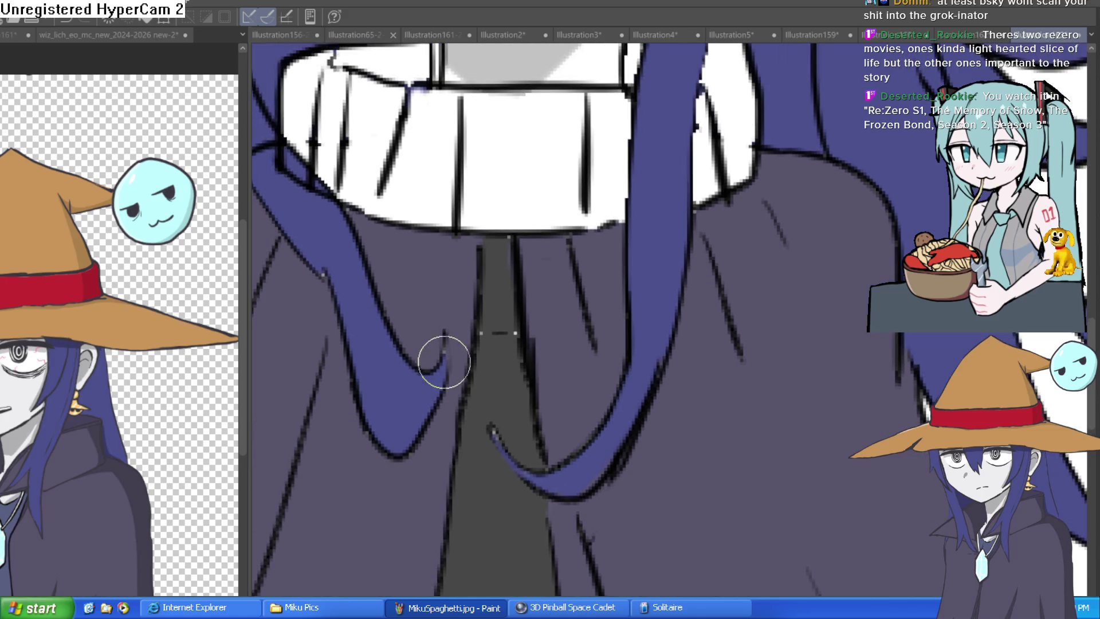
scroll(553, 306, down, 10)
drag(673, 321, 664, 469)
key(h)
key(h)
scroll(703, 341, up, 4)
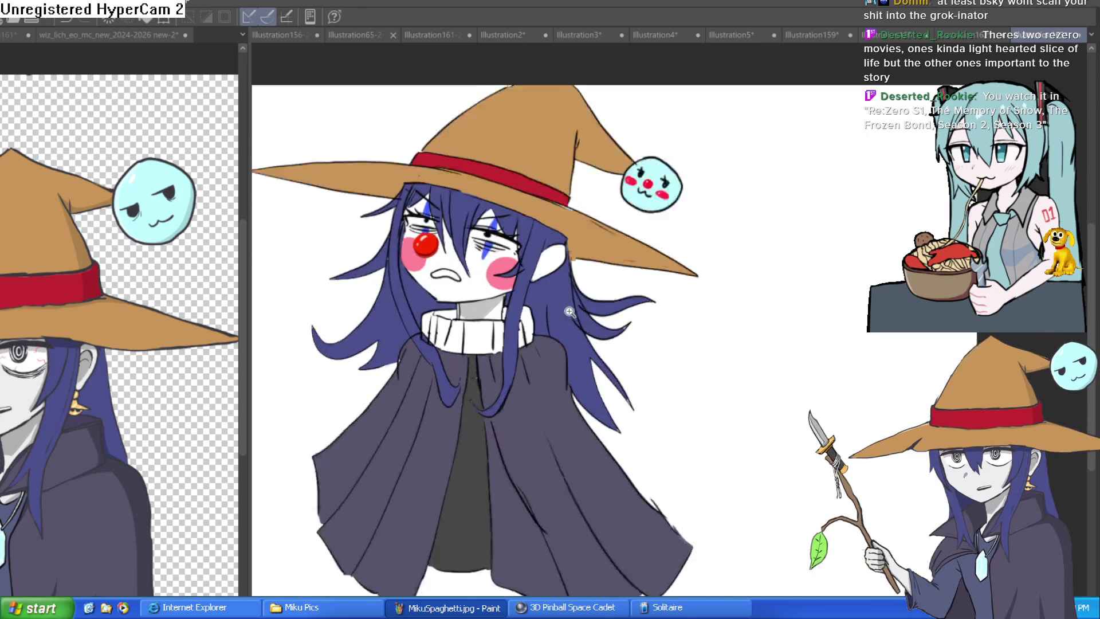
Paint a small yellow star on the cheek beside the pink blush, then zoom back out to the hat.
drag(703, 341, 701, 388)
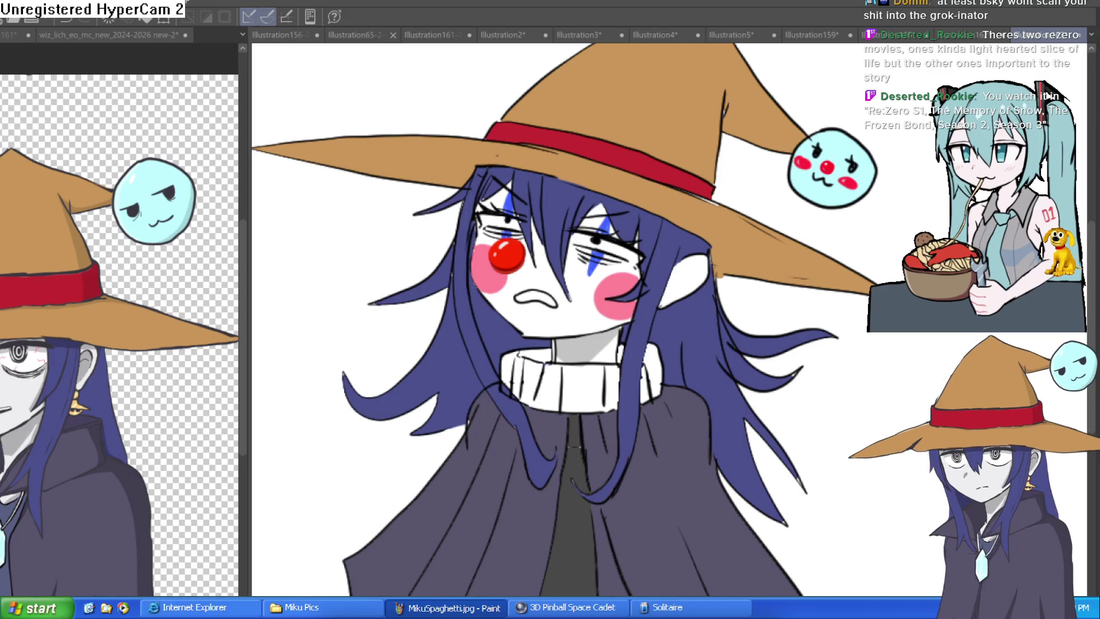
scroll(627, 272, up, 5)
mouse_move(591, 257)
mouse_down()
mouse_move(624, 264)
mouse_move(602, 294)
mouse_move(579, 287)
mouse_move(602, 254)
mouse_up()
scroll(603, 254, down, 5)
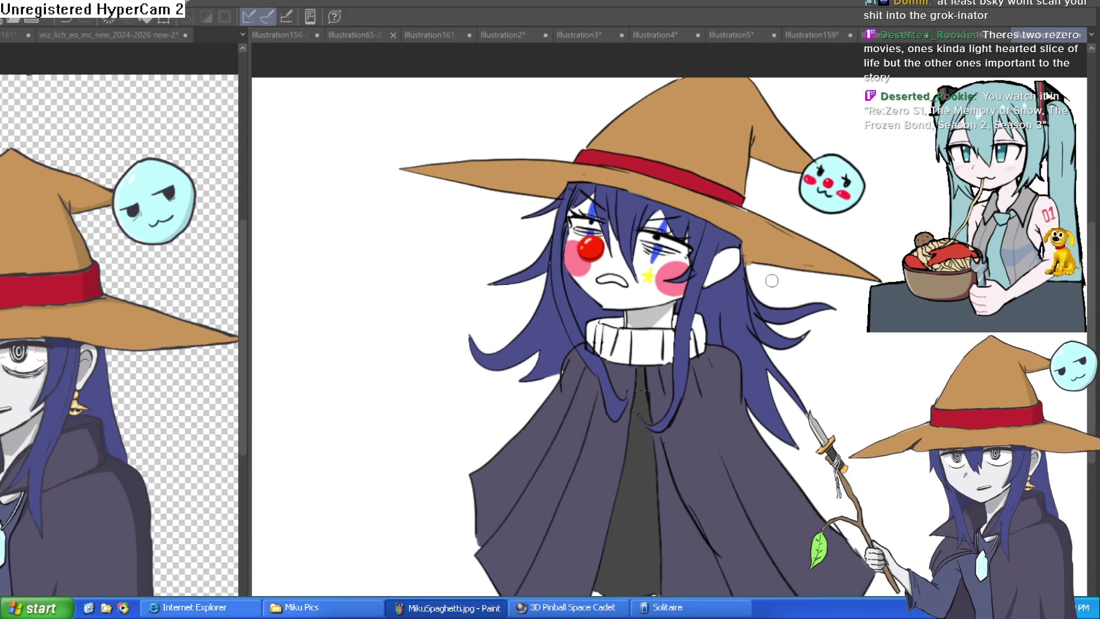
mouse_move(758, 292)
mouse_down()
mouse_move(725, 329)
mouse_move(689, 339)
mouse_up()
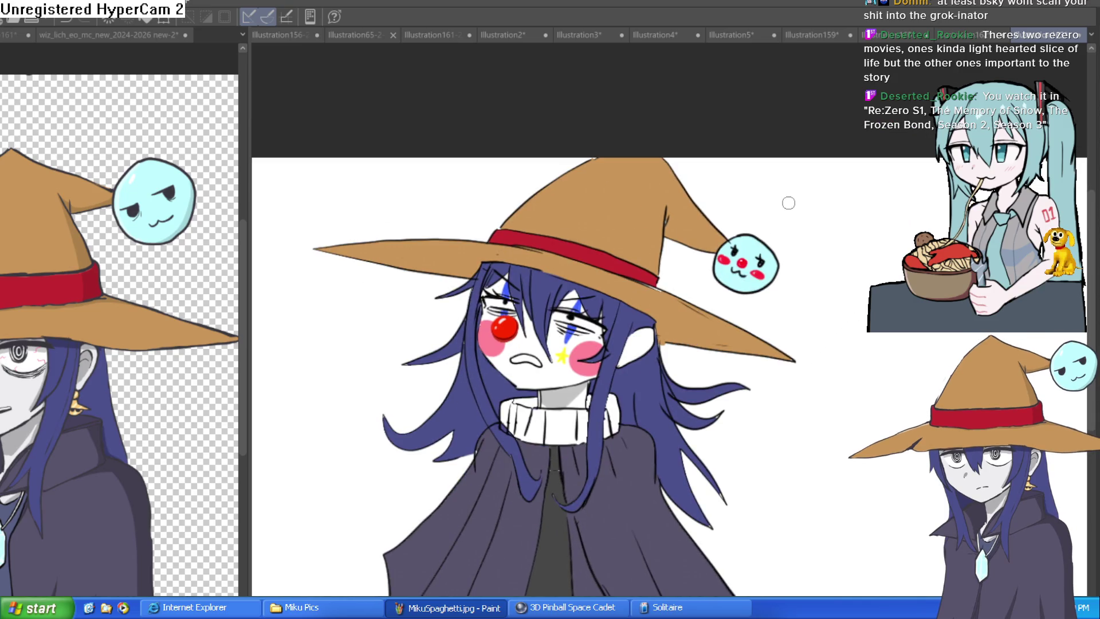
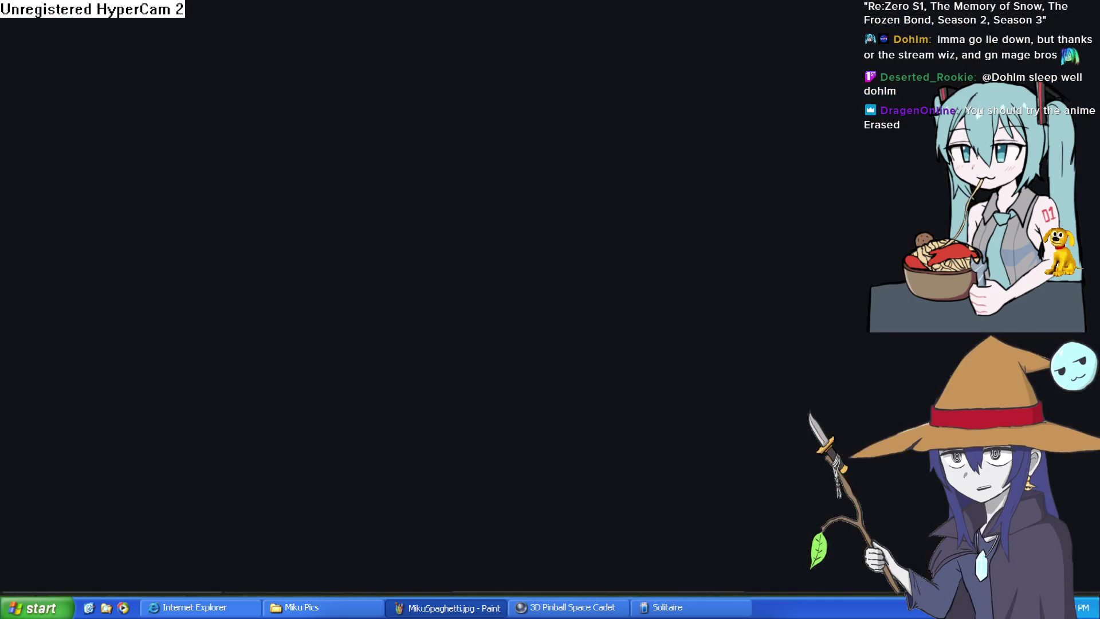
Back in Construct 3, open the recent 3dtest2.c3p project and close the previous project.
mouse_move(628, 434)
mouse_down()
mouse_move(566, 375)
mouse_move(884, 369)
mouse_move(807, 393)
mouse_move(785, 378)
mouse_move(895, 267)
mouse_up()
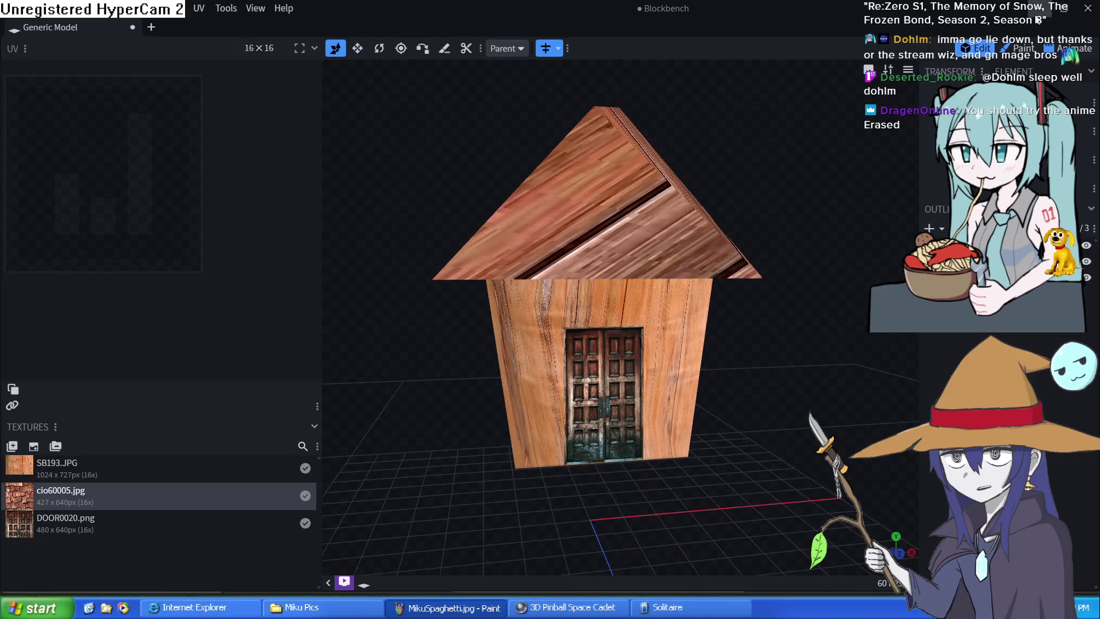
click(1053, 11)
click(247, 29)
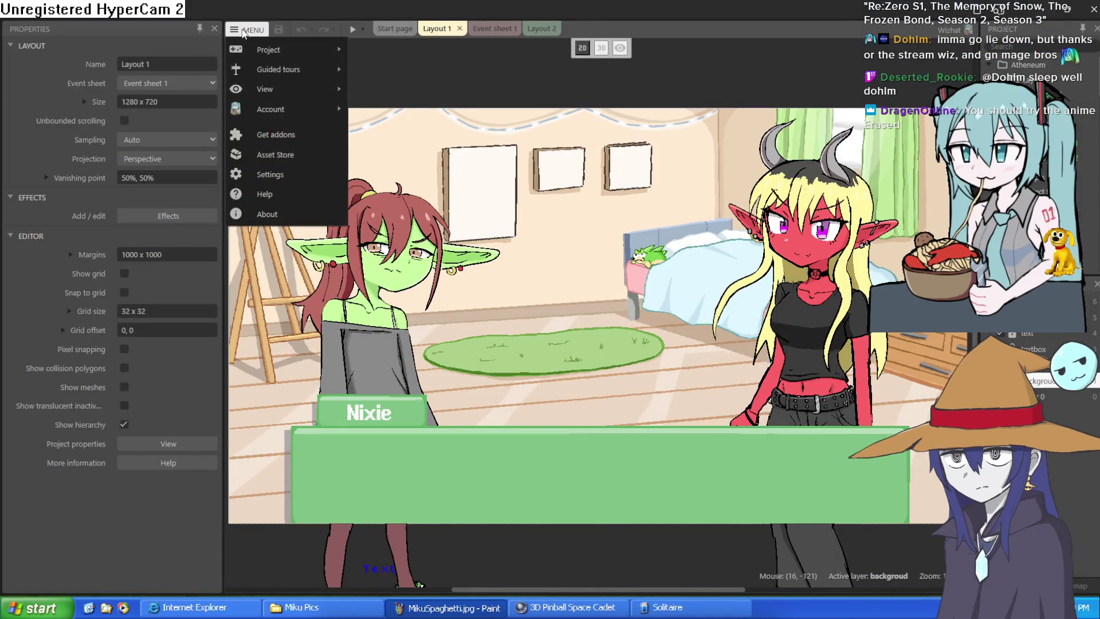
mouse_move(305, 50)
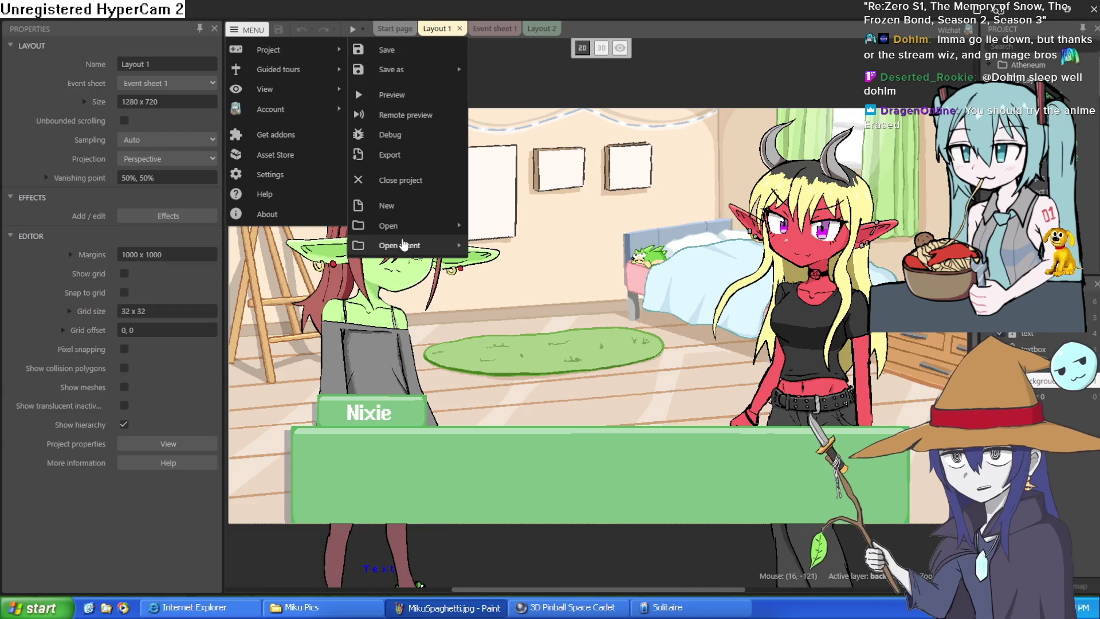
mouse_move(404, 247)
click(530, 266)
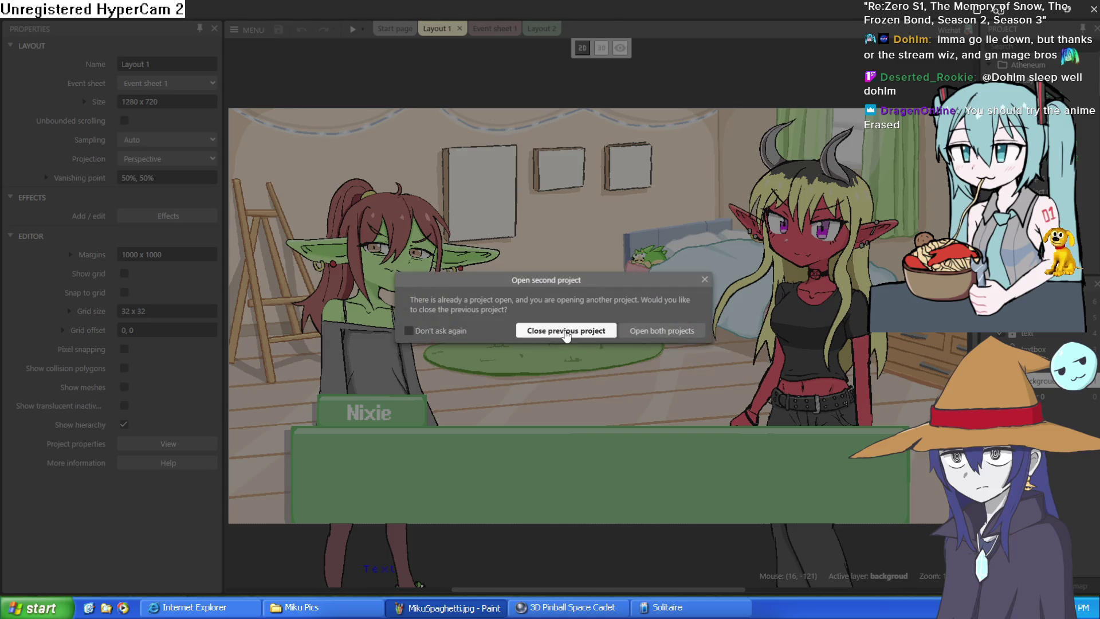
click(565, 331)
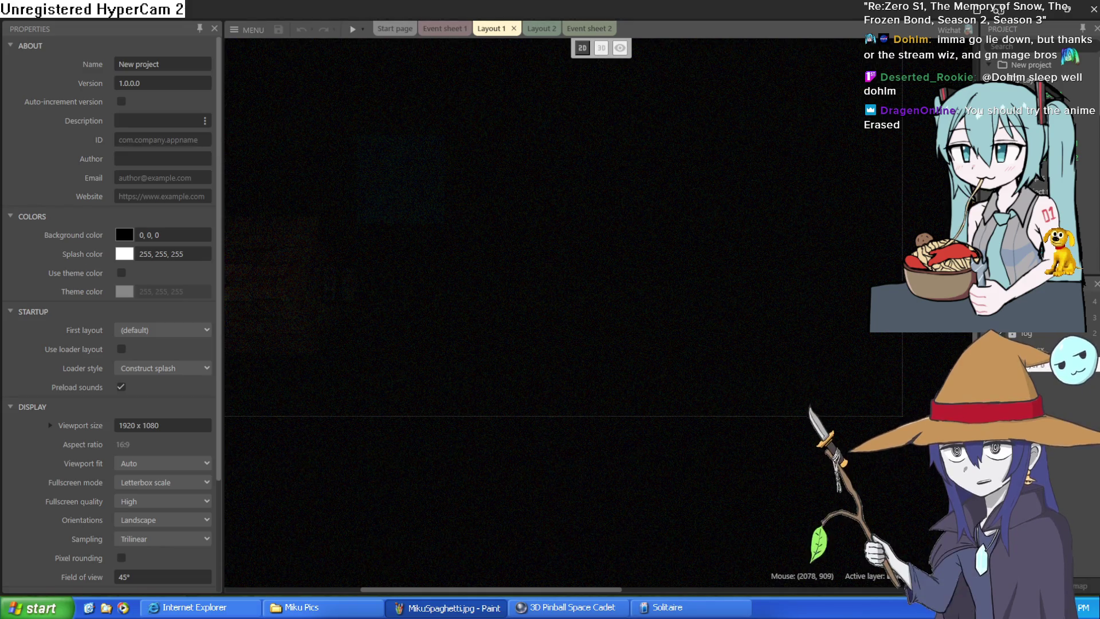
Select the TiledBackground floor and switch Layout 1 to a tilted 3D view.
right_click(597, 371)
click(467, 232)
drag(435, 253, 665, 303)
scroll(672, 284, down, 3)
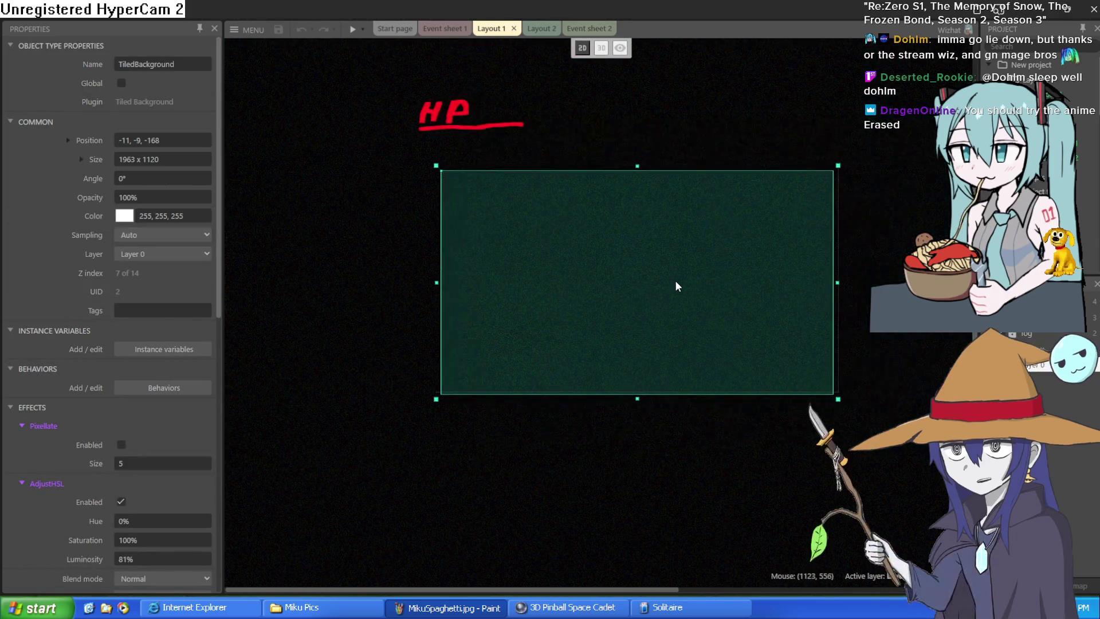
click(601, 48)
mouse_move(642, 202)
mouse_down()
mouse_move(648, 171)
mouse_move(653, 220)
mouse_move(656, 172)
mouse_move(649, 245)
mouse_up()
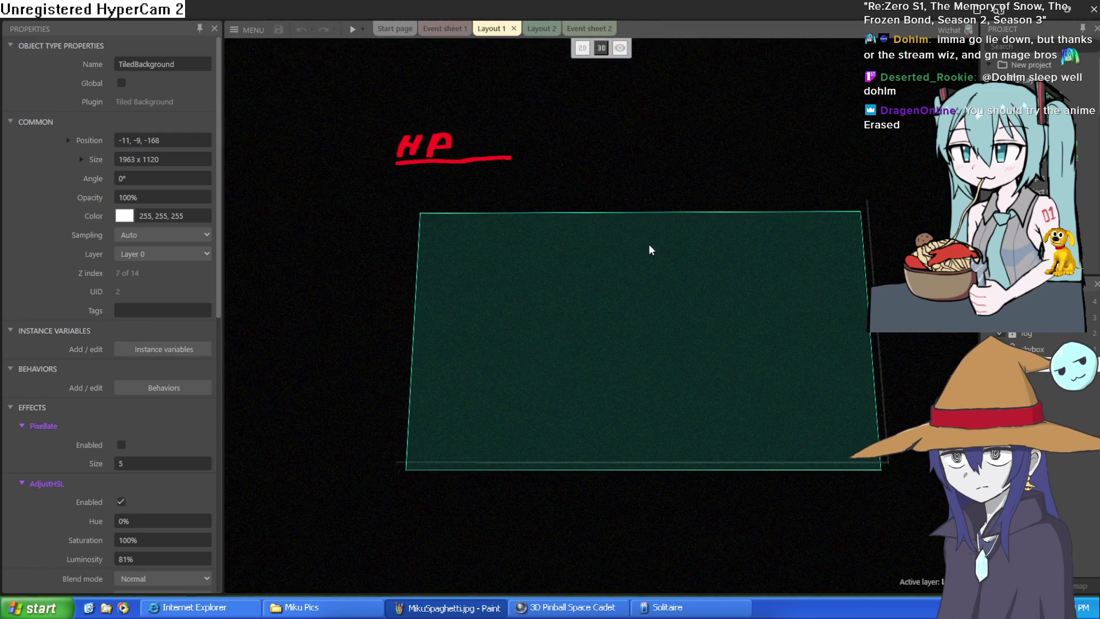
Set Camera orientation to Parallel to layout and fly the camera around the house and die.
click(620, 49)
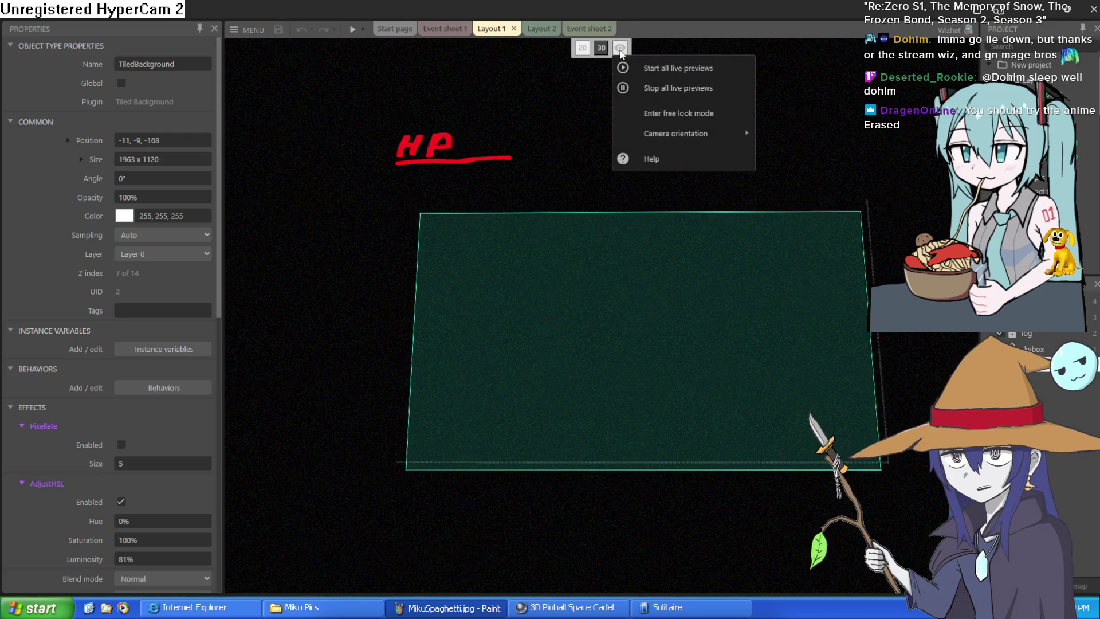
mouse_move(671, 133)
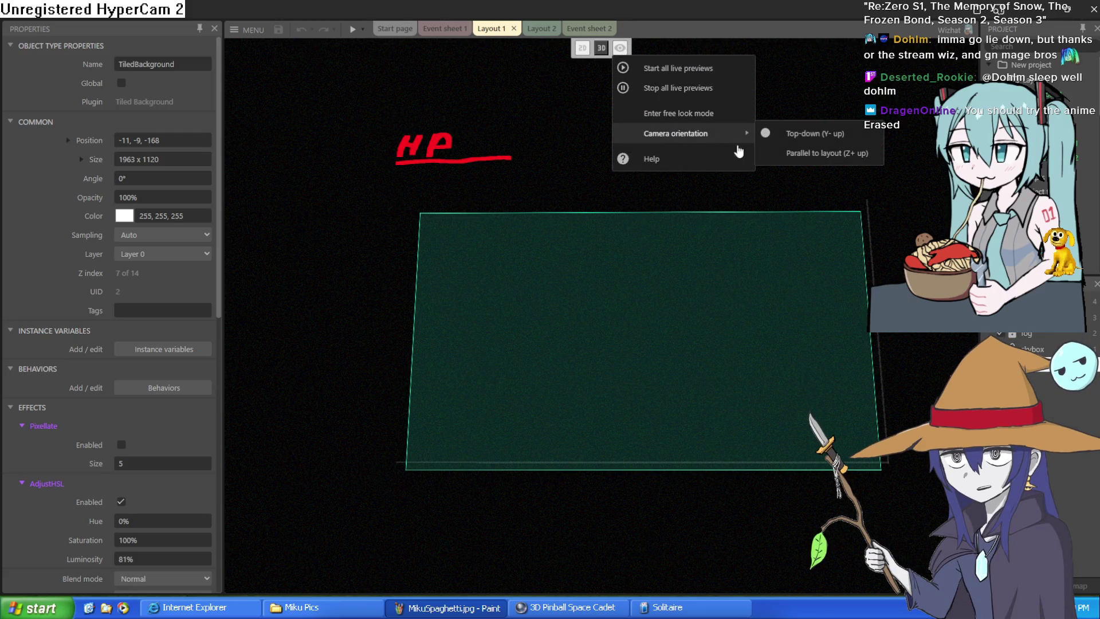
click(796, 154)
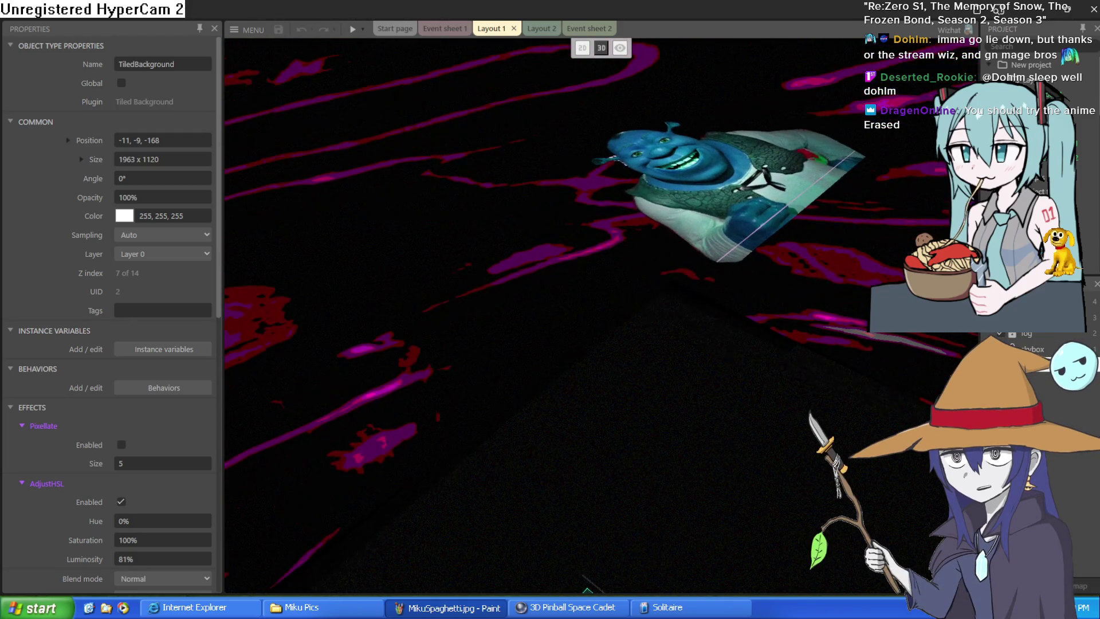
key(Escape)
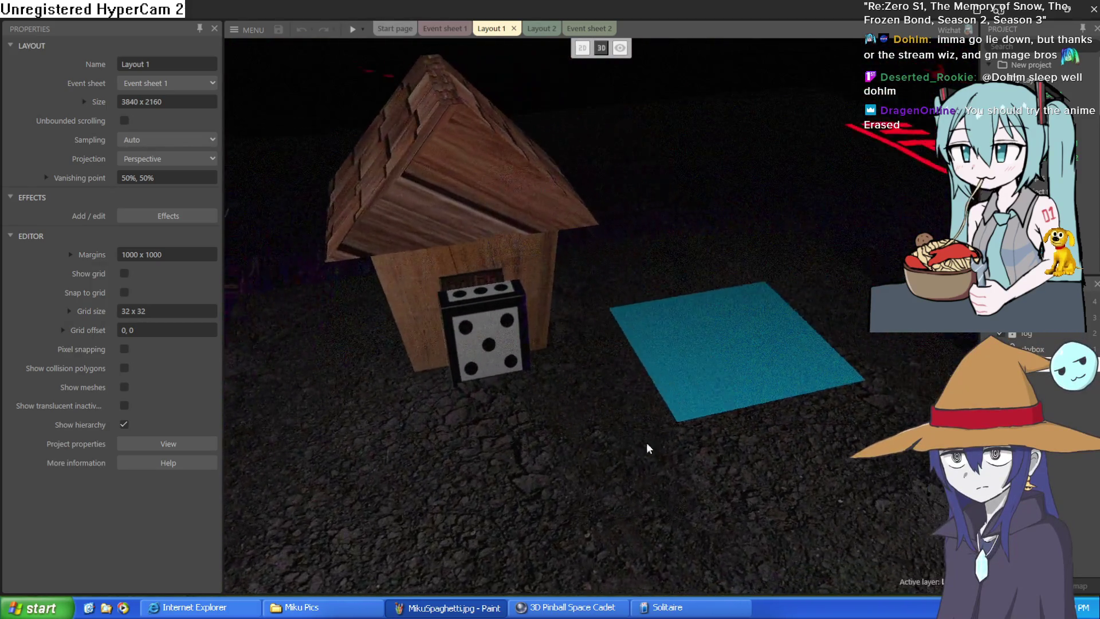
Insert a 3D shape into Layout 2 and stretch the die box across the wooden floor.
click(549, 28)
scroll(703, 254, down, 5)
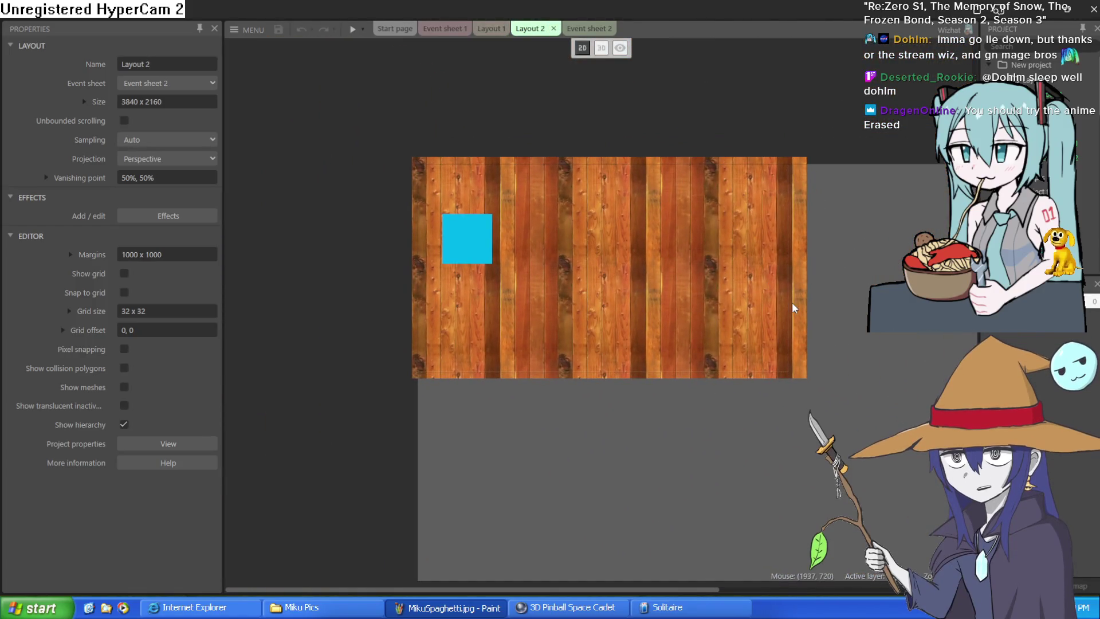
double_click(830, 293)
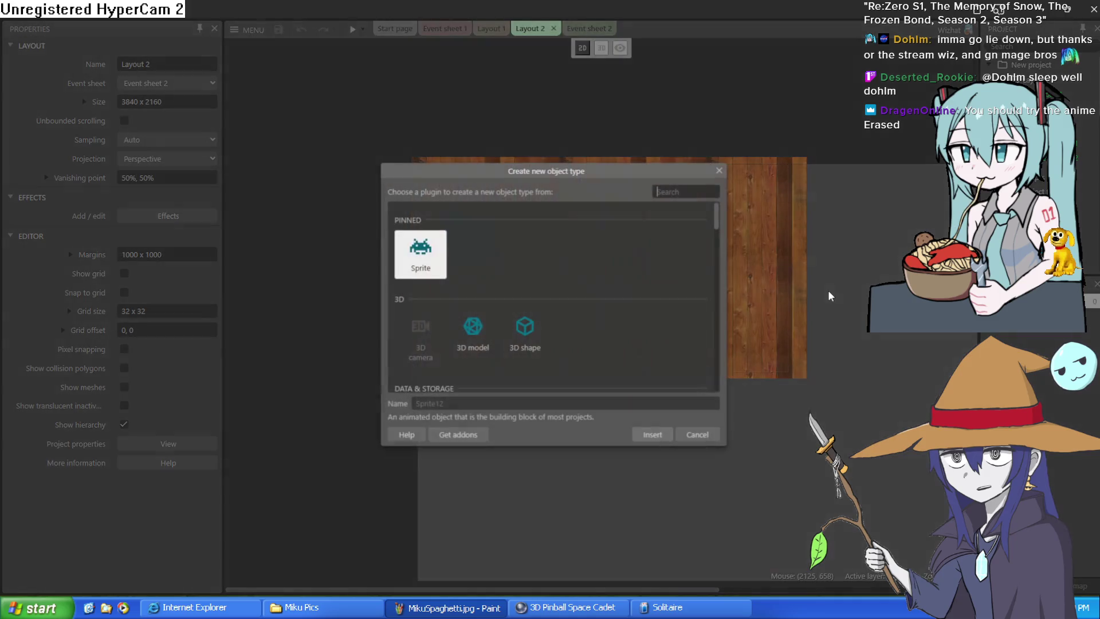
click(524, 332)
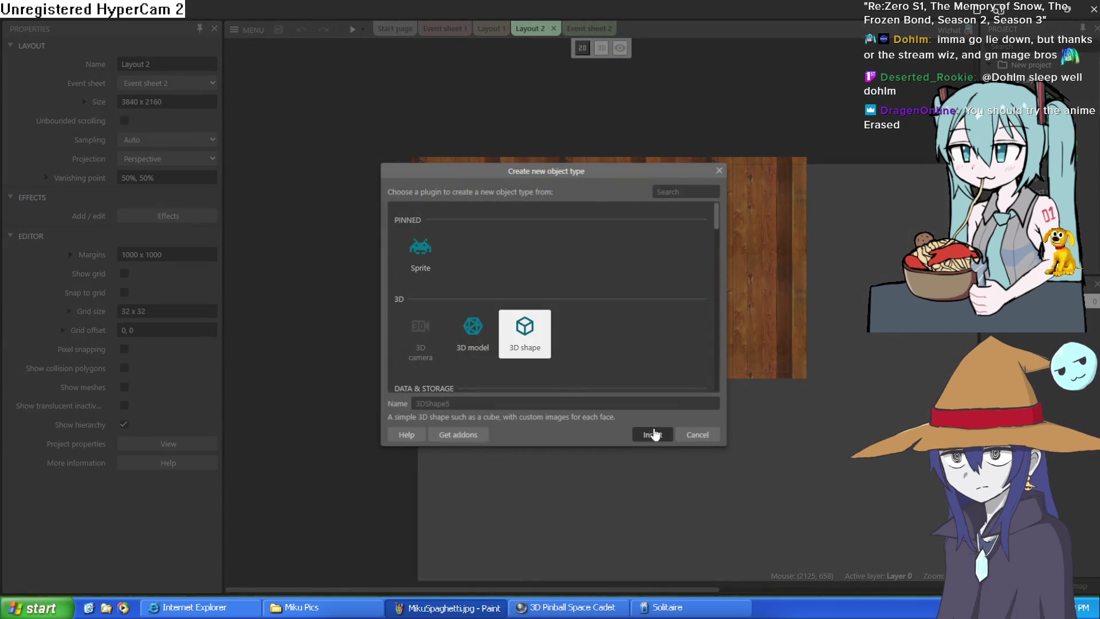
click(639, 434)
click(812, 329)
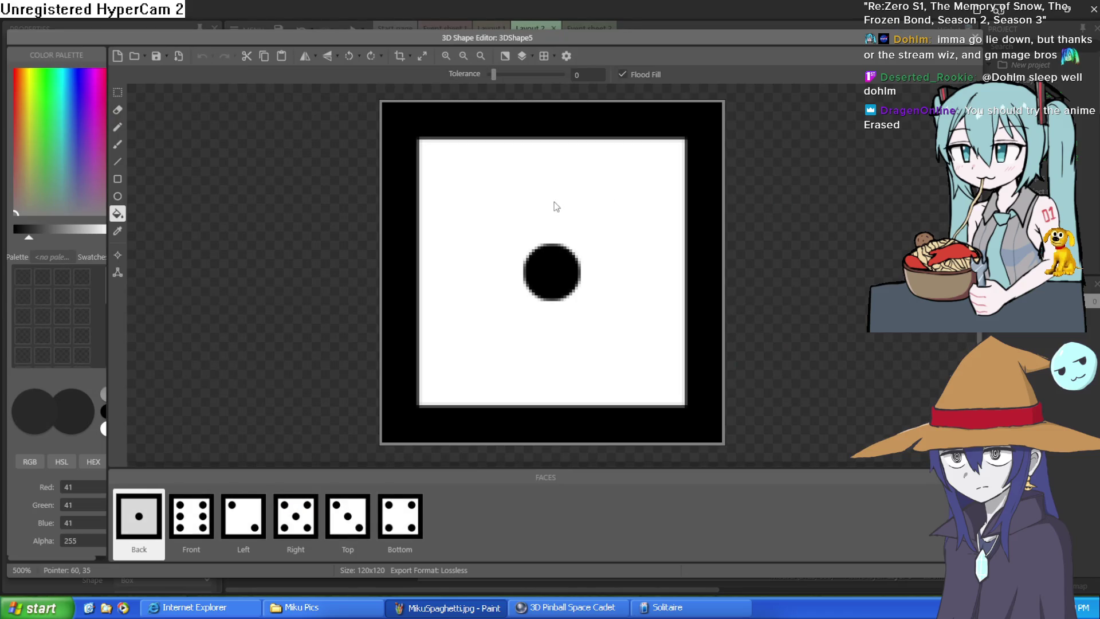
click(975, 38)
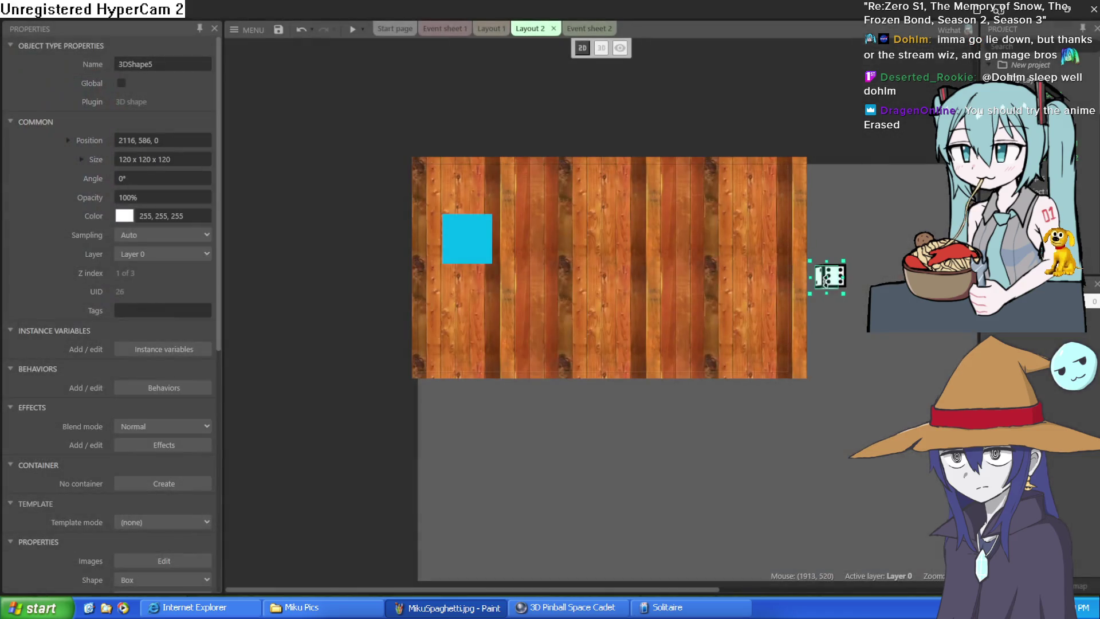
mouse_move(504, 164)
mouse_down()
mouse_move(411, 163)
mouse_move(614, 324)
mouse_move(739, 501)
mouse_move(819, 407)
mouse_up()
Resize the die shape by dragging its left, top, bottom and right edges.
right_click(332, 315)
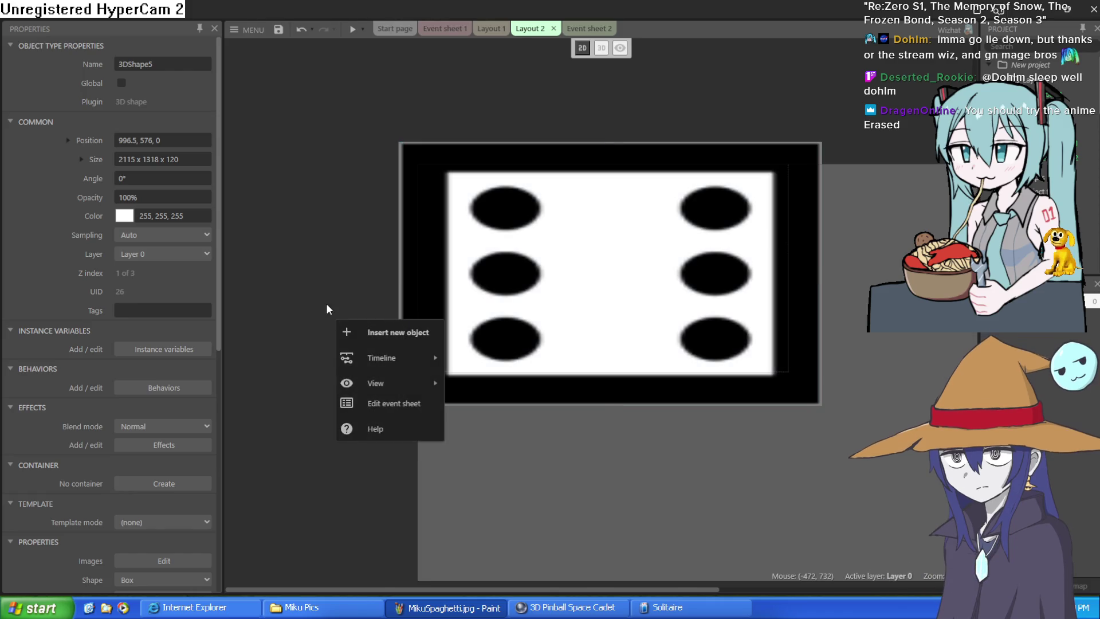
click(310, 255)
scroll(385, 273, up, 1)
click(476, 294)
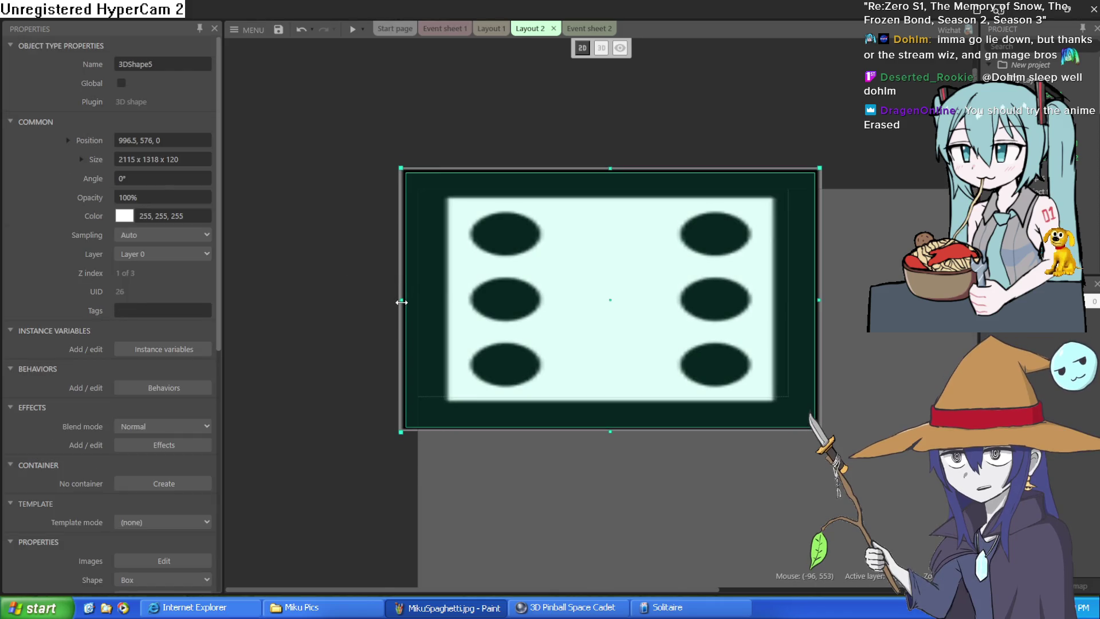
drag(401, 297, 387, 296)
drag(609, 167, 605, 155)
drag(596, 434, 602, 442)
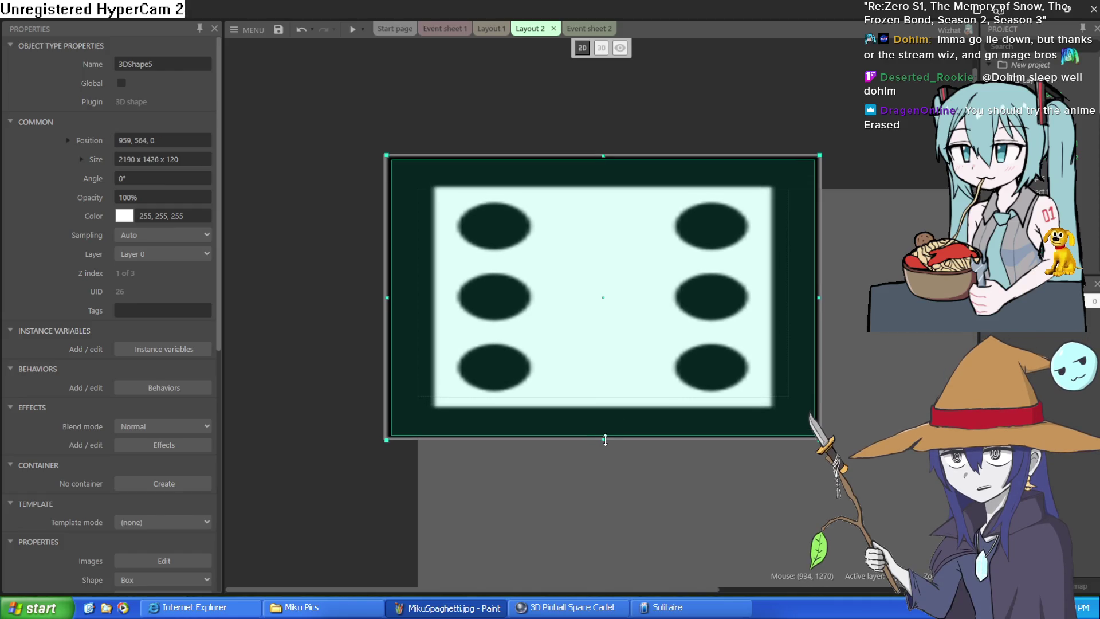
drag(819, 295, 813, 295)
drag(608, 155, 606, 225)
Reposition the die shape so it sits over the wooden floor.
click(605, 187)
click(378, 325)
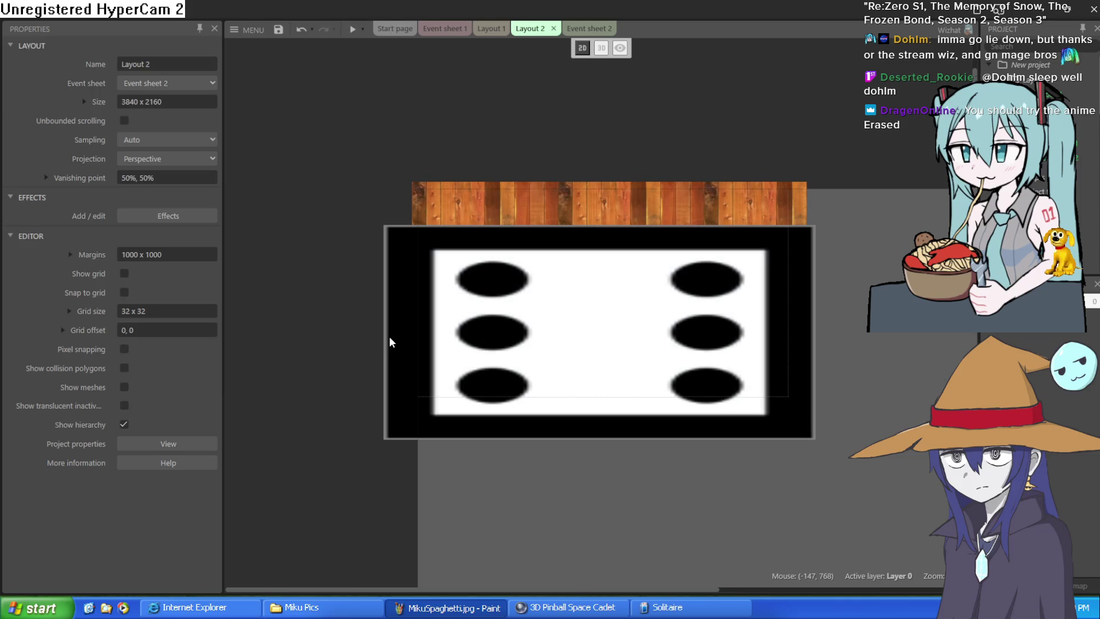
mouse_move(418, 339)
mouse_down()
mouse_move(543, 311)
mouse_move(518, 408)
mouse_move(530, 458)
mouse_up()
drag(468, 265, 503, 275)
drag(593, 373, 497, 221)
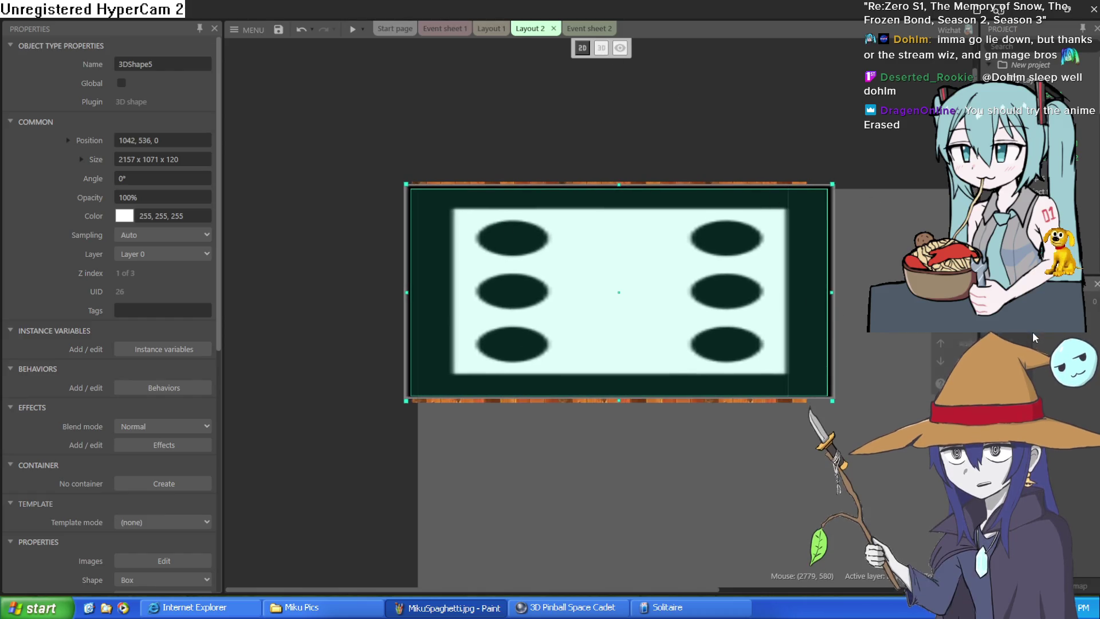
Add Layer 1, move the die shape onto it, and trim its width to fit the floor.
right_click(920, 336)
click(1010, 344)
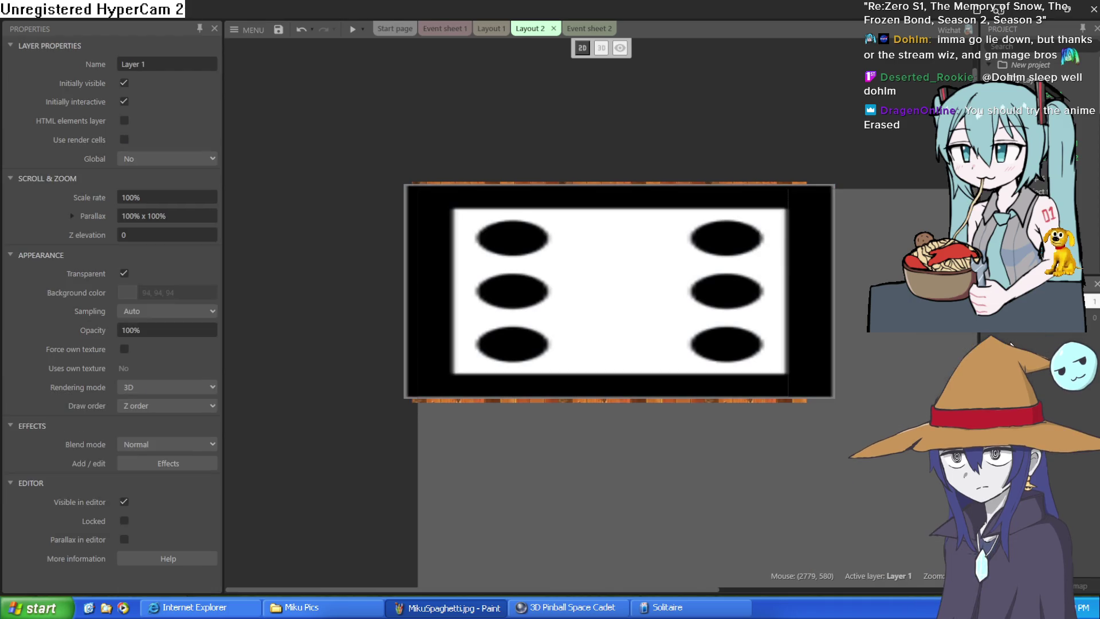
click(651, 290)
right_click(652, 293)
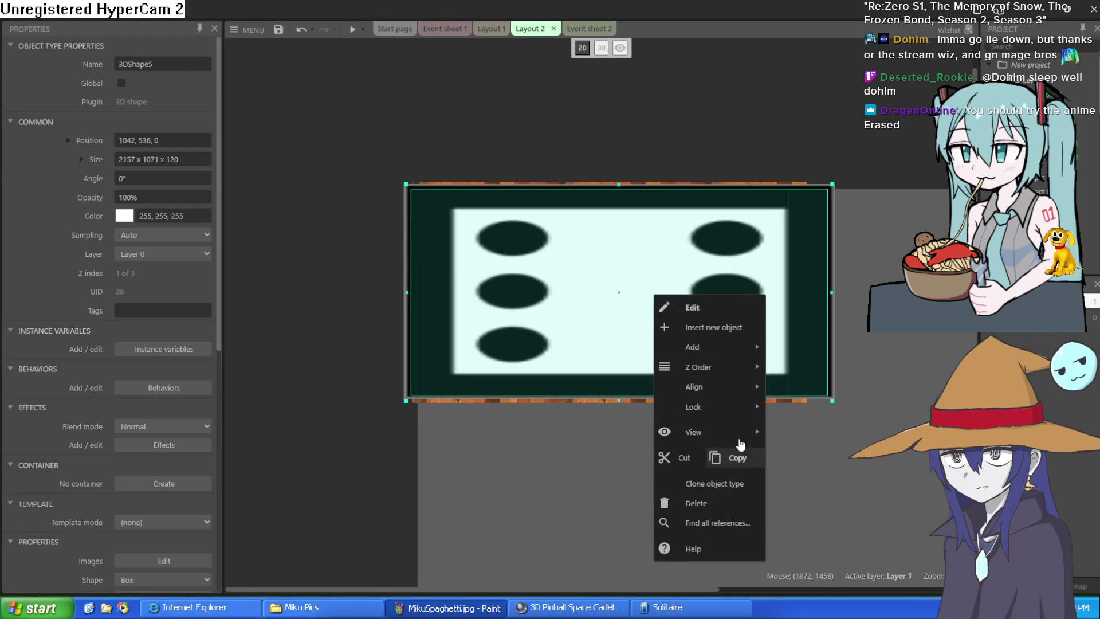
mouse_move(721, 441)
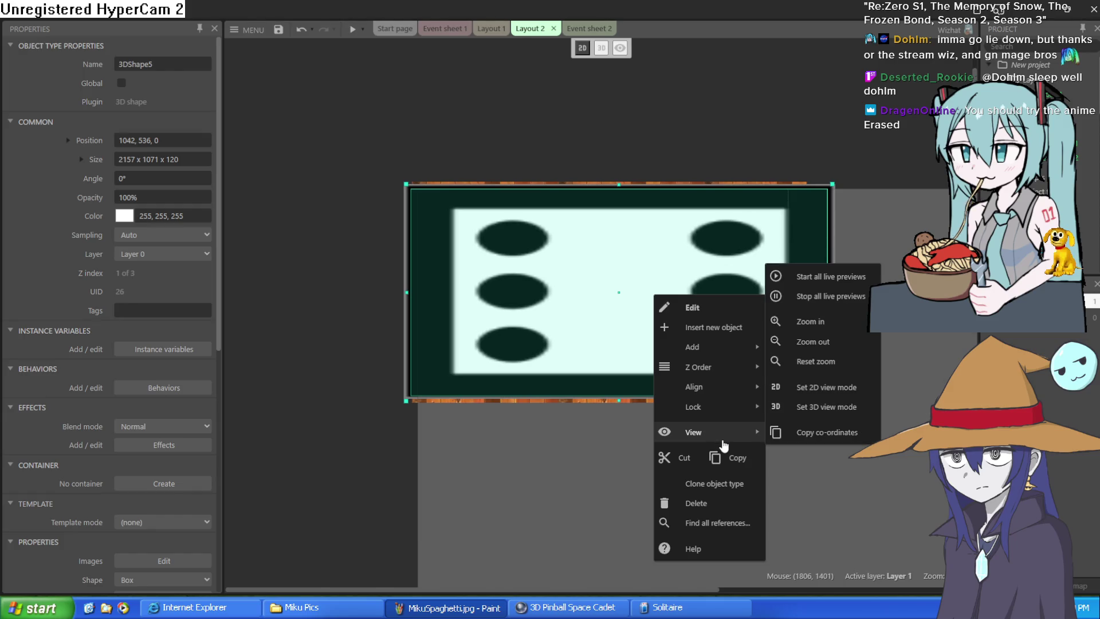
mouse_move(722, 368)
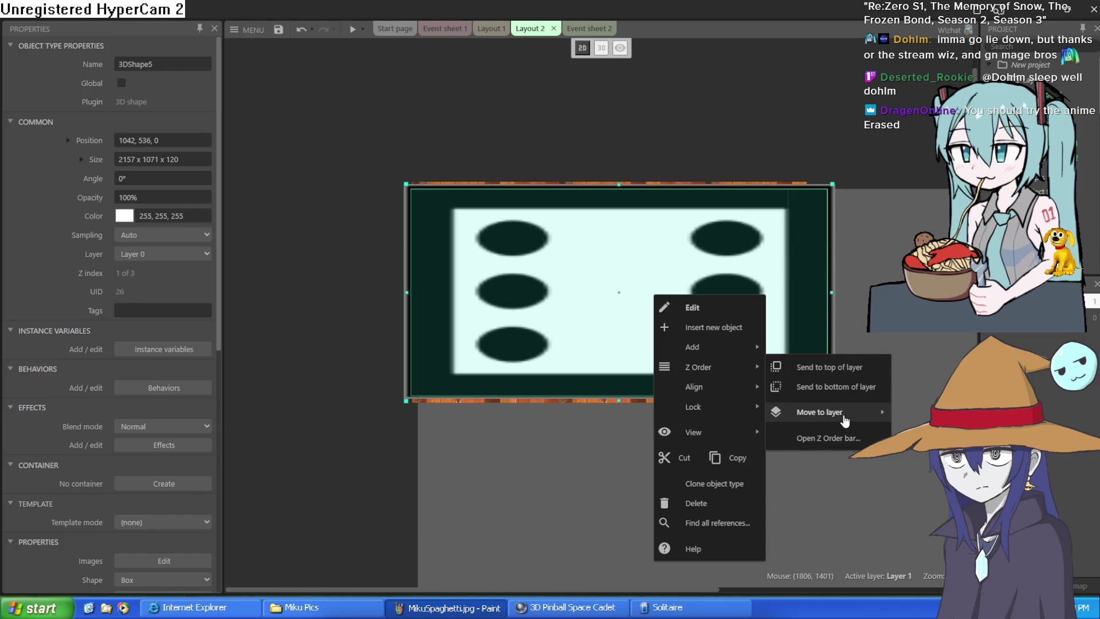
mouse_move(844, 421)
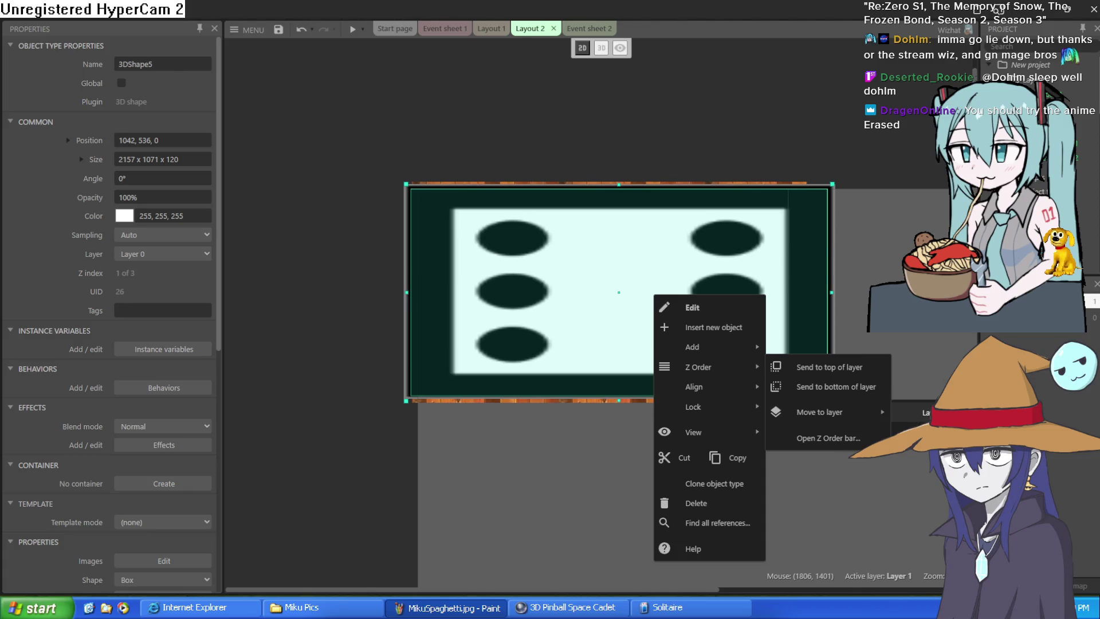
click(926, 413)
drag(832, 294, 789, 293)
drag(713, 306, 721, 307)
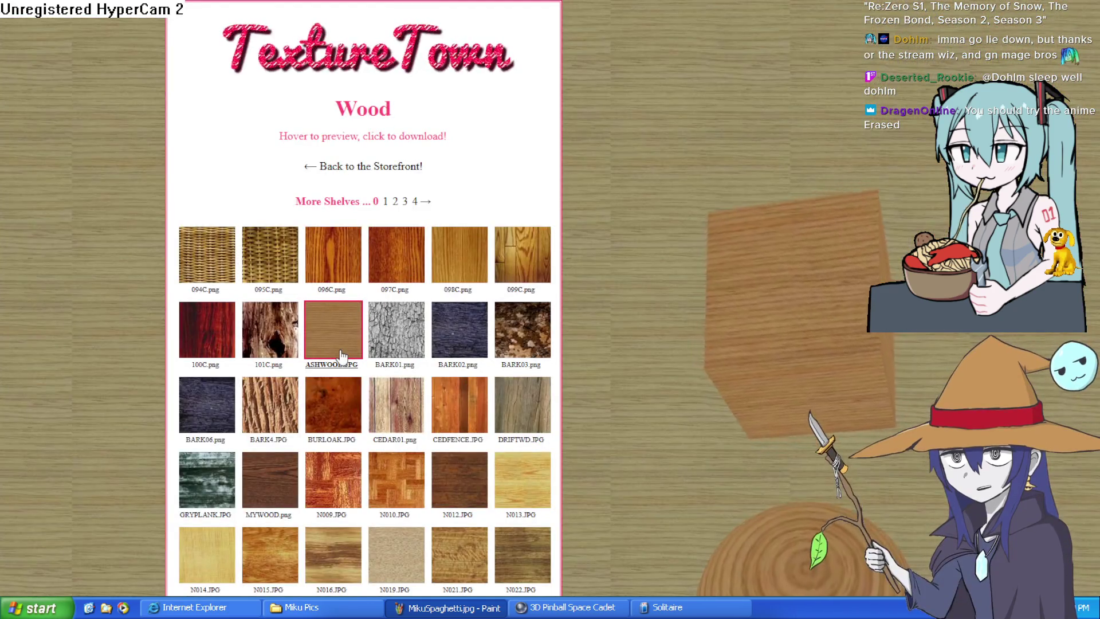
Scroll through the Wood textures and return to the storefront.
scroll(341, 355, down, 6)
scroll(343, 324, down, 3)
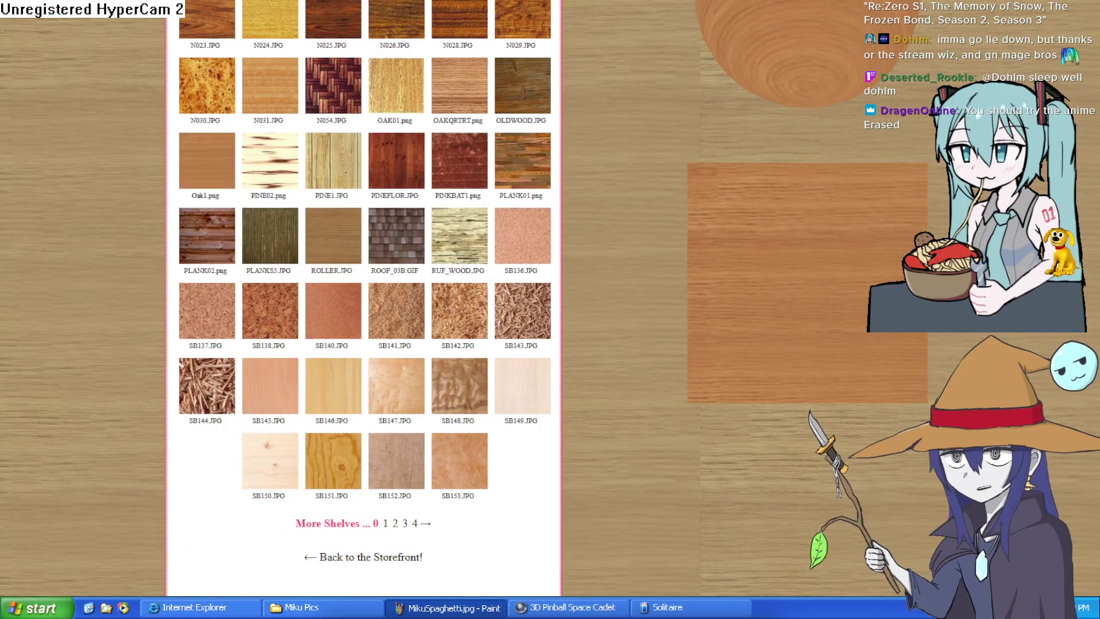
click(370, 557)
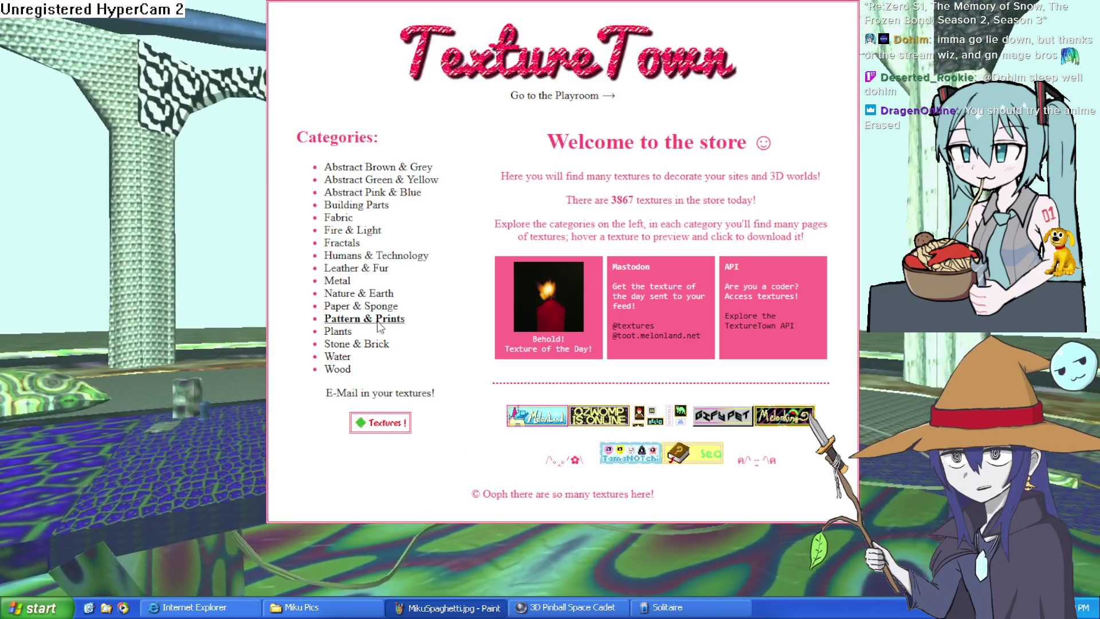
Browse the Pattern & Prints textures, then go back to the store home page.
click(378, 319)
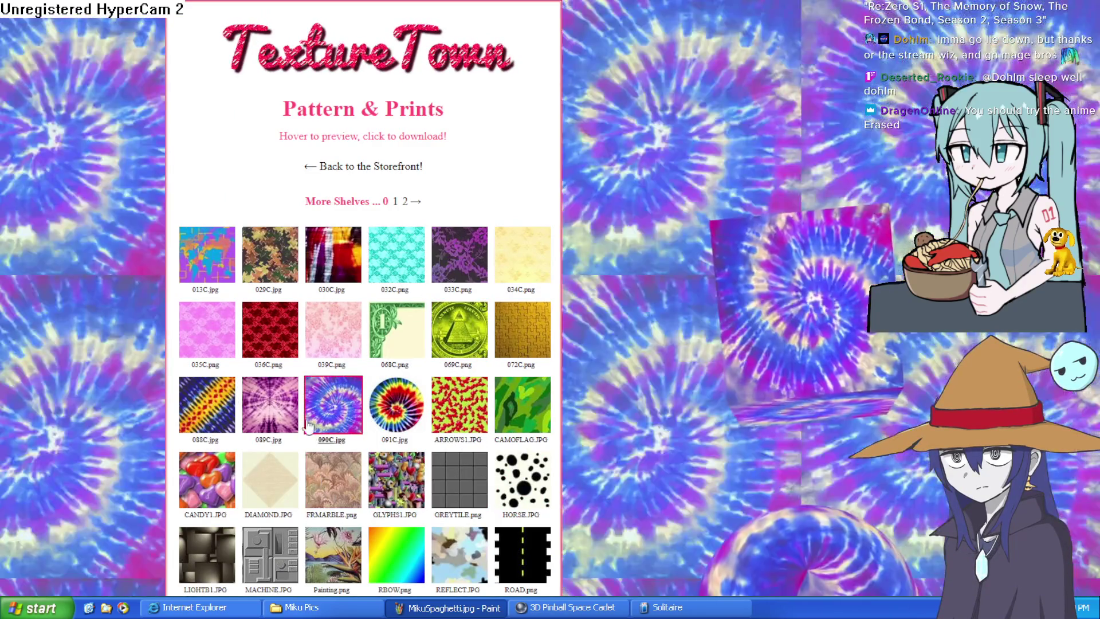
scroll(356, 437, down, 5)
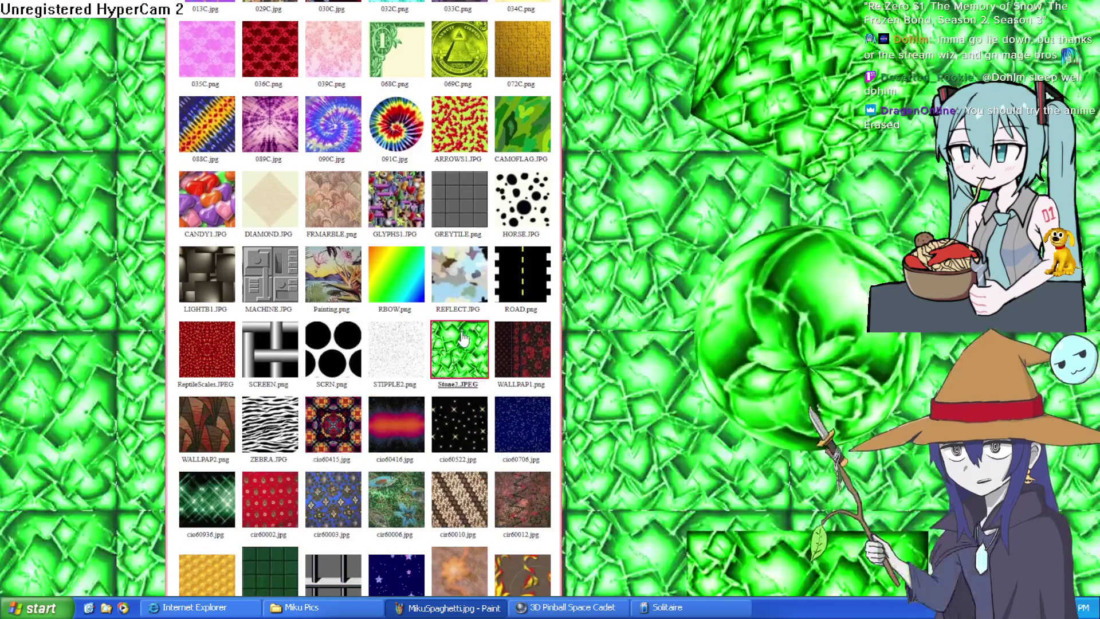
scroll(458, 366, down, 3)
scroll(452, 450, down, 3)
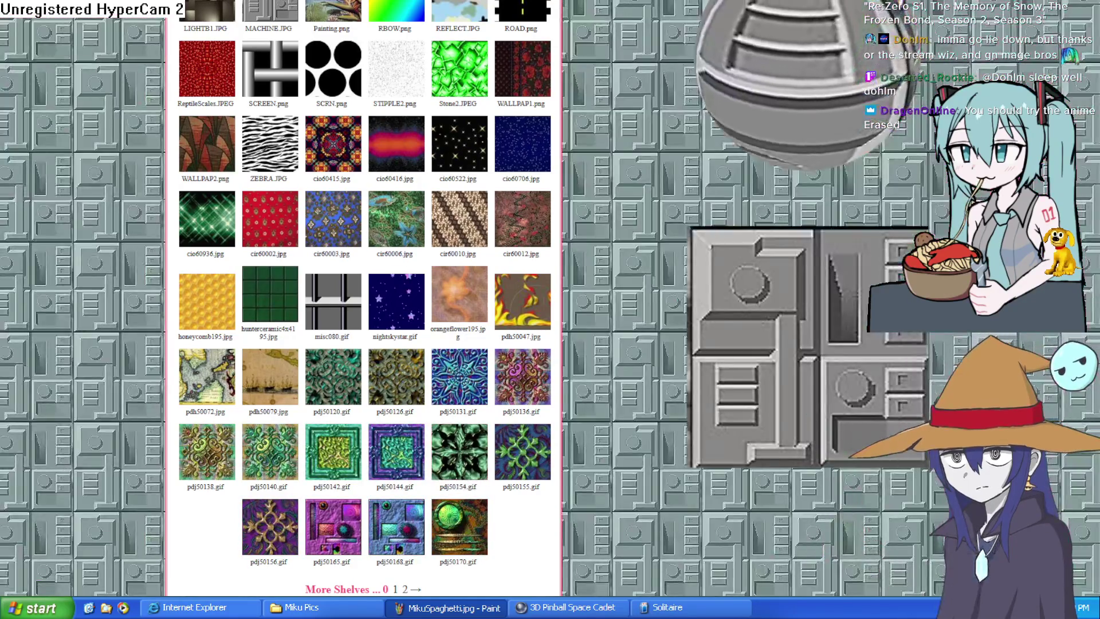
key(alt+Left)
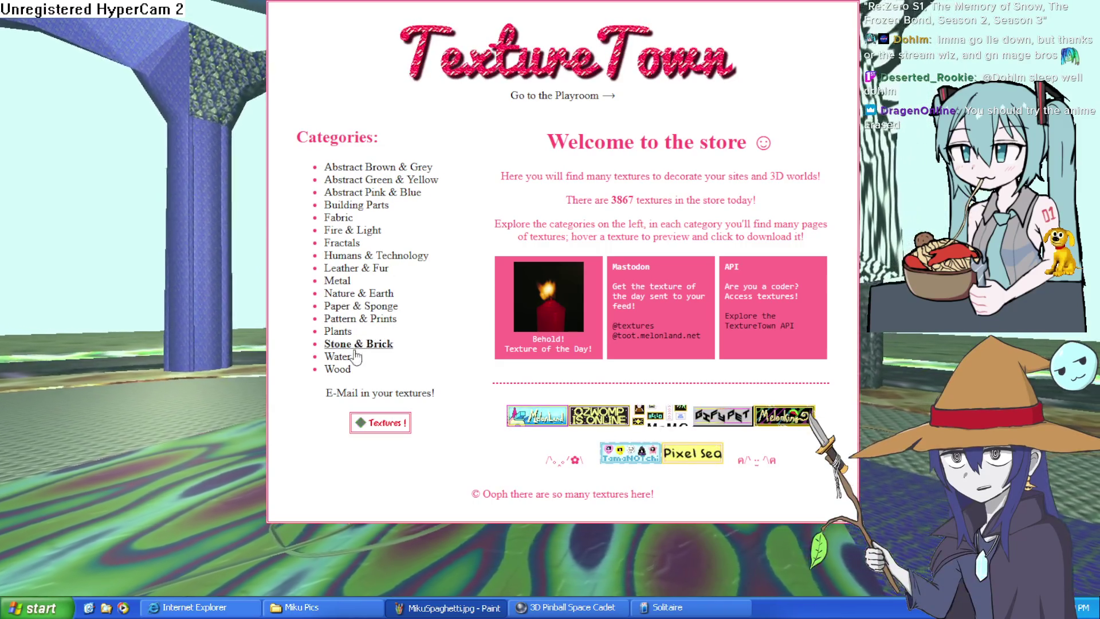
Open the Nature & Earth category and scroll through its textures.
click(353, 298)
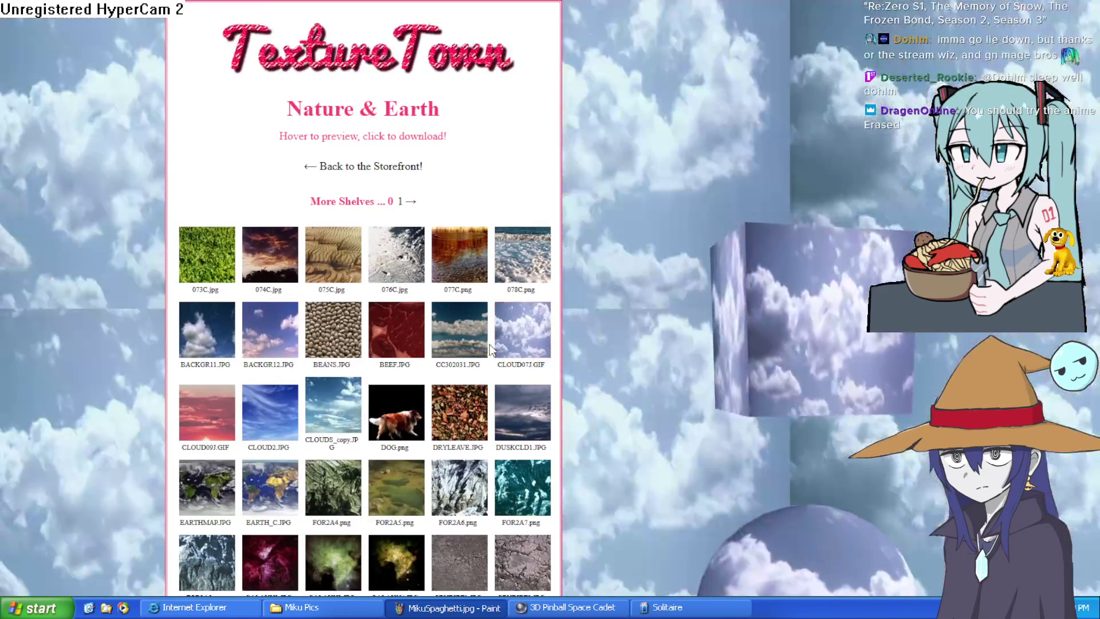
scroll(475, 409, down, 10)
scroll(401, 401, down, 3)
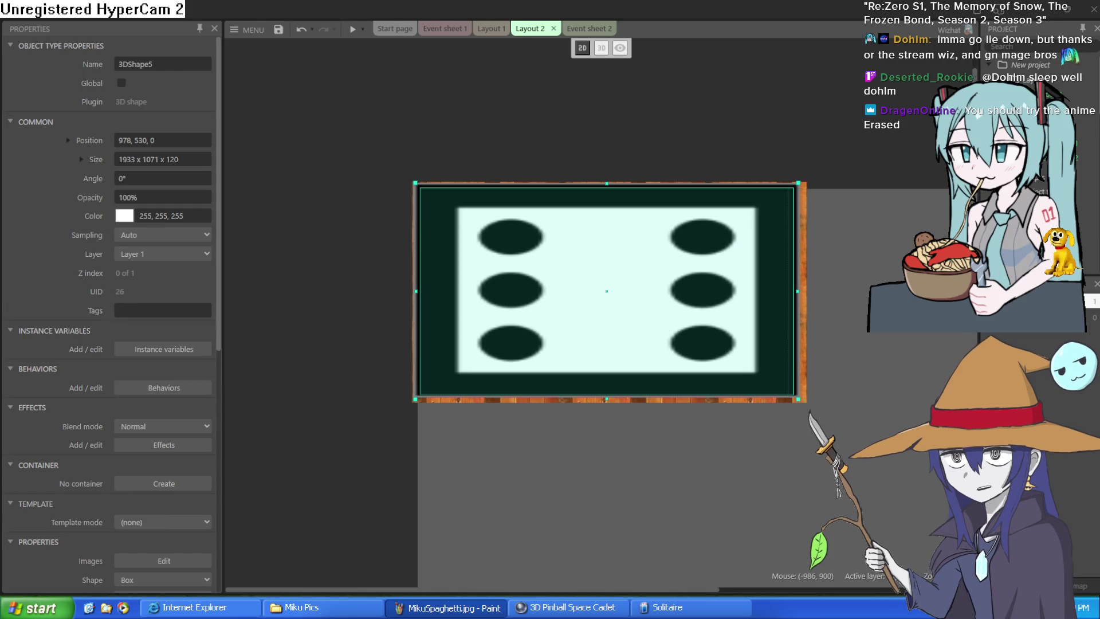
Insert a wood-image sprite, Sprite12, and place it above the dice box.
scroll(109, 309, down, 4)
double_click(858, 108)
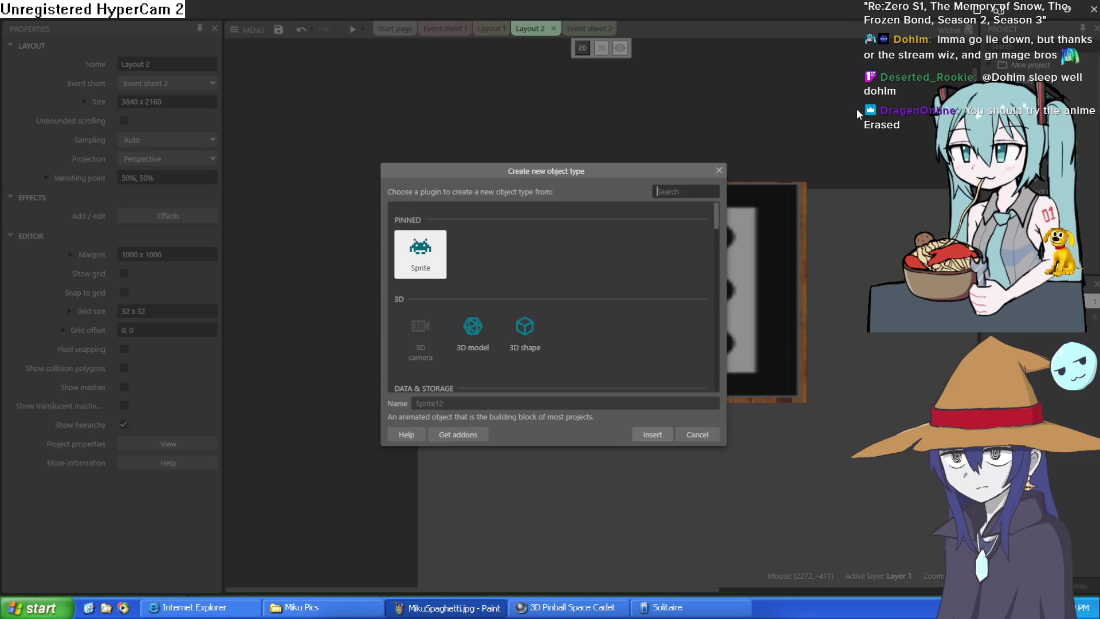
click(648, 436)
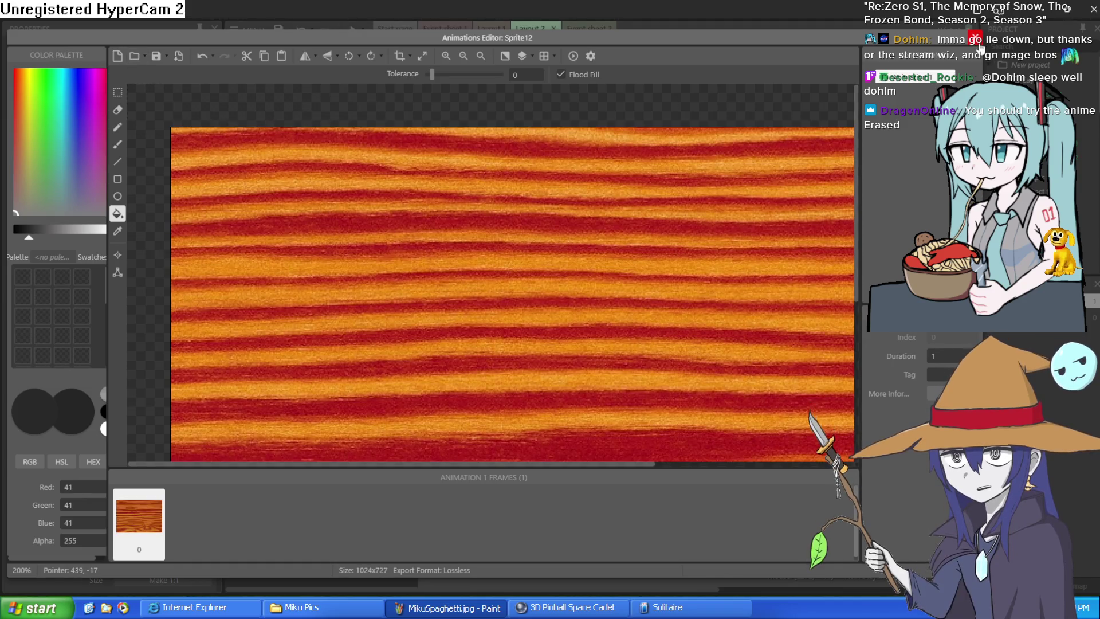
click(854, 37)
drag(648, 111, 624, 84)
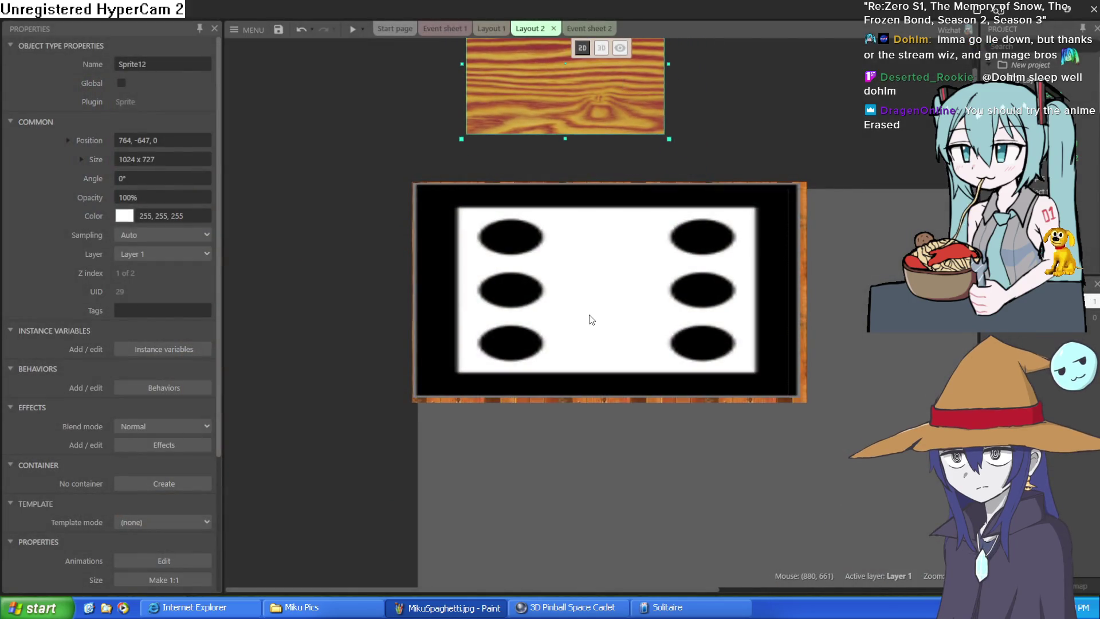
Set the box's Back, Front and Left face objects to Sprite12.
click(592, 320)
scroll(135, 404, down, 5)
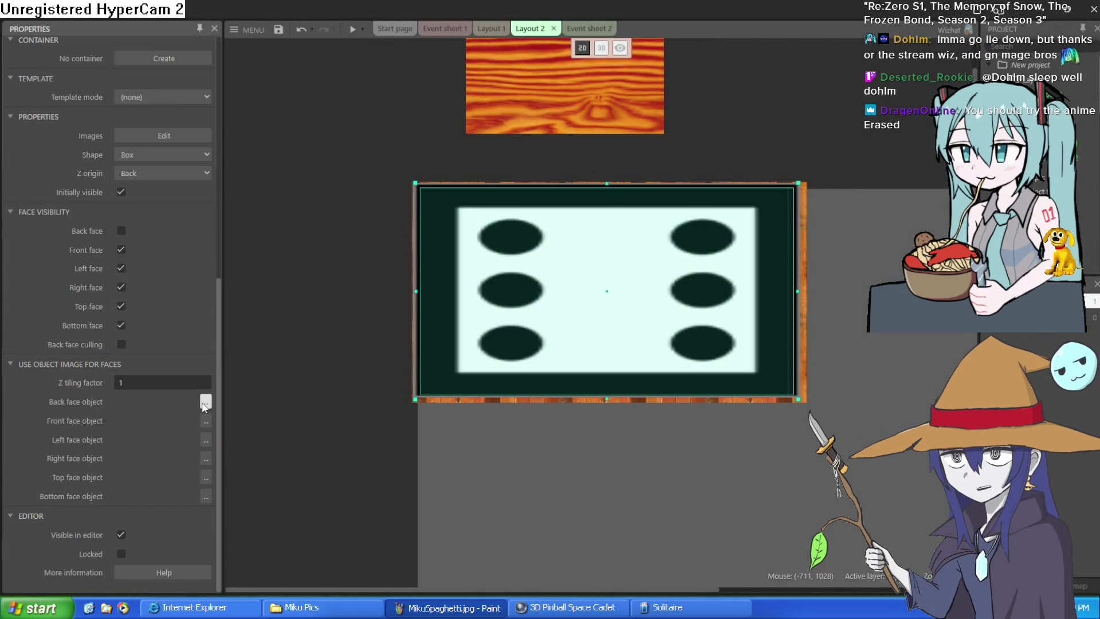
click(205, 402)
double_click(742, 252)
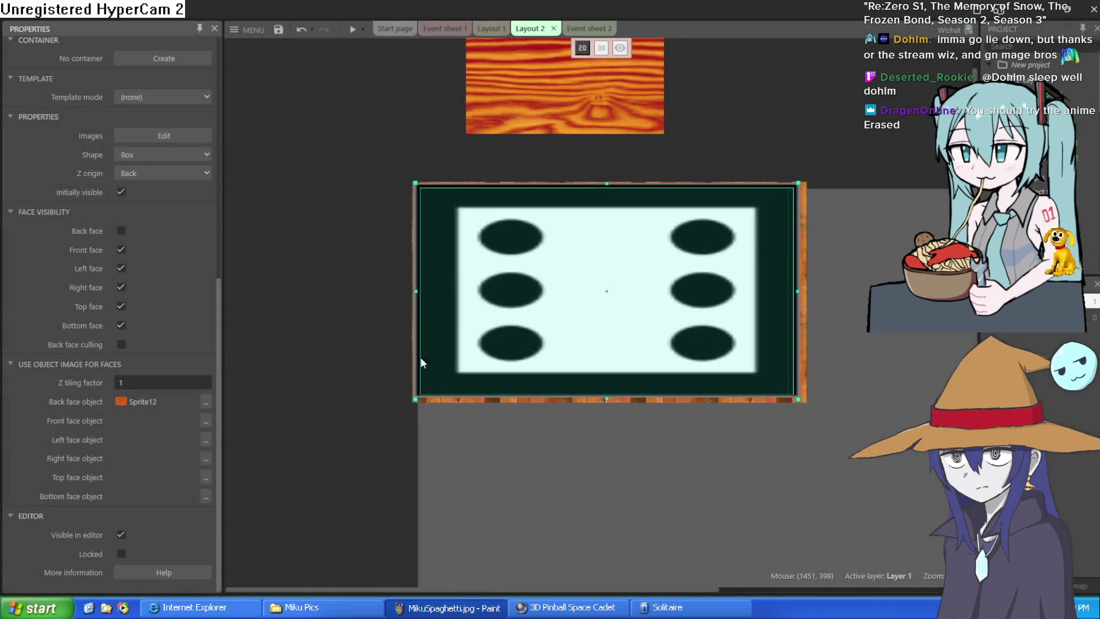
click(205, 421)
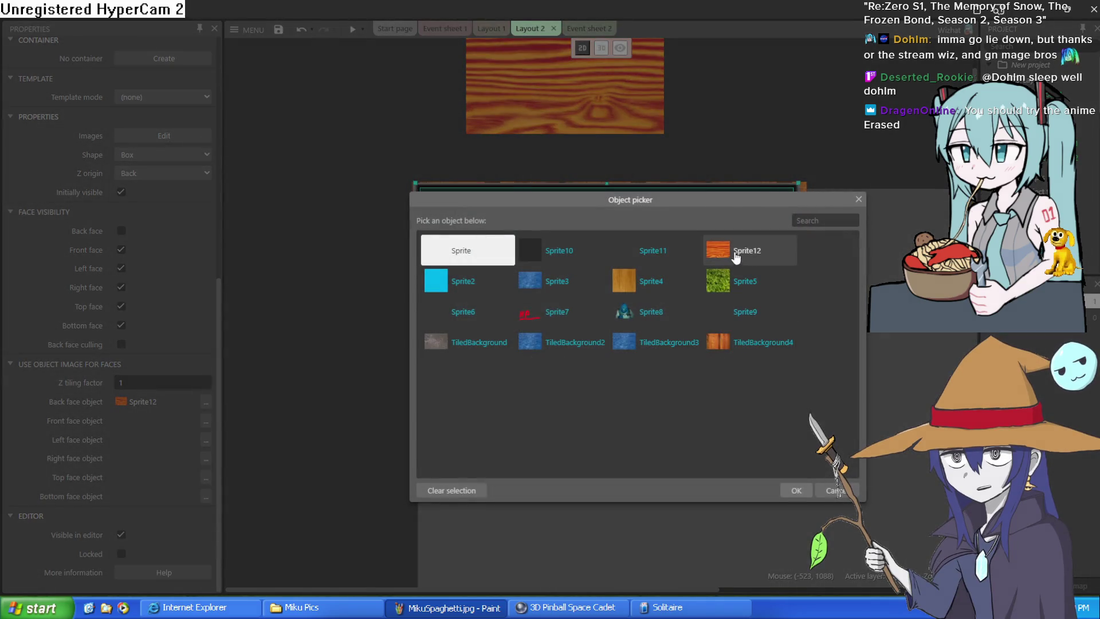
double_click(736, 255)
click(205, 440)
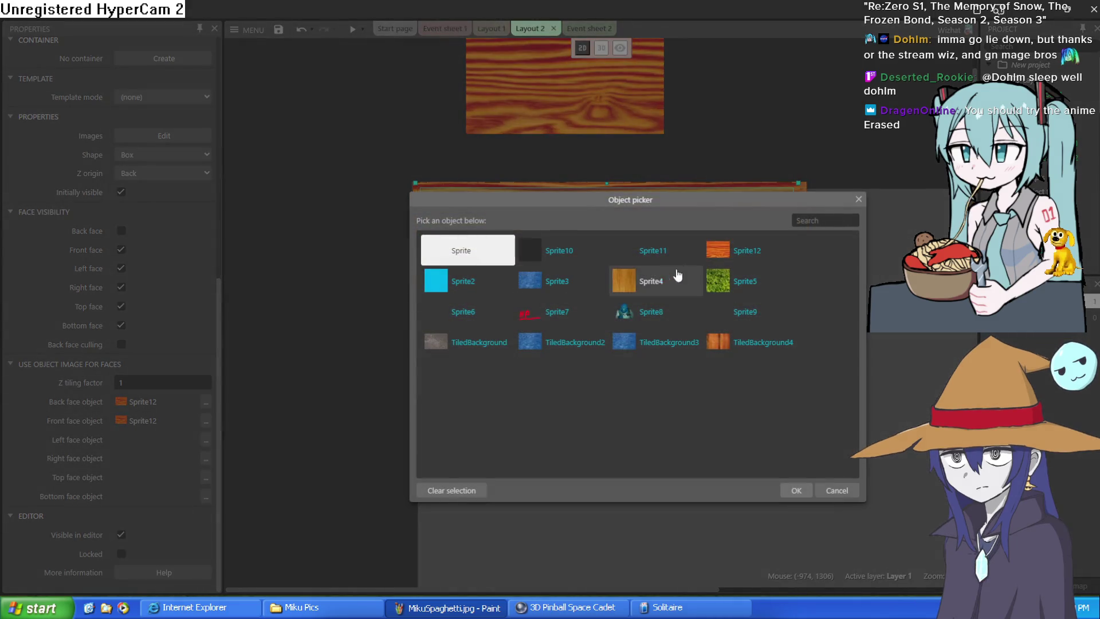
click(745, 250)
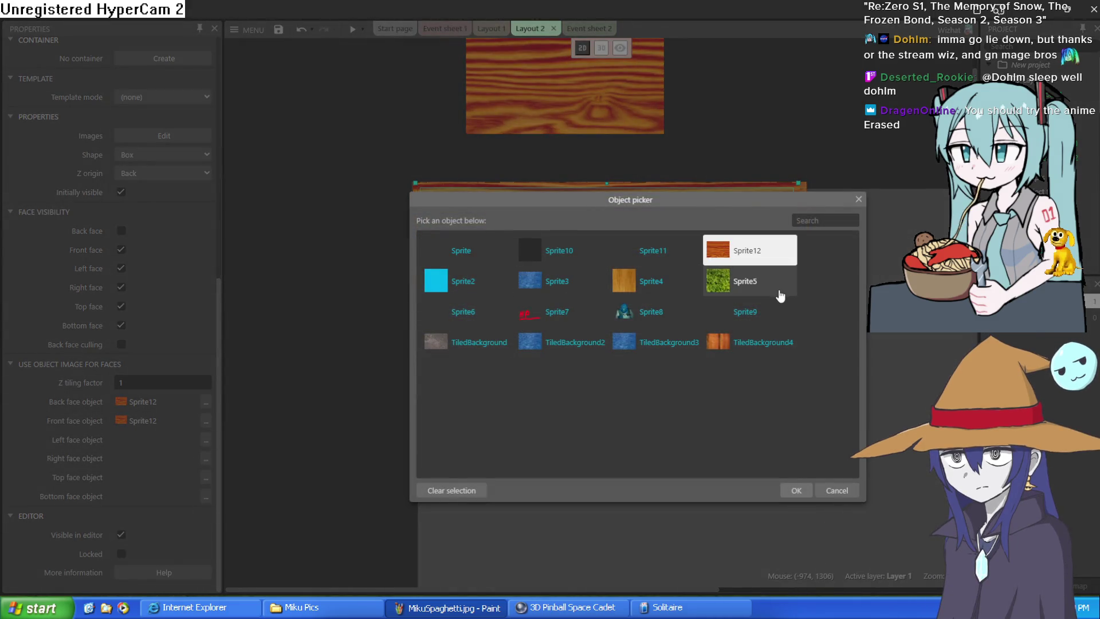
double_click(757, 258)
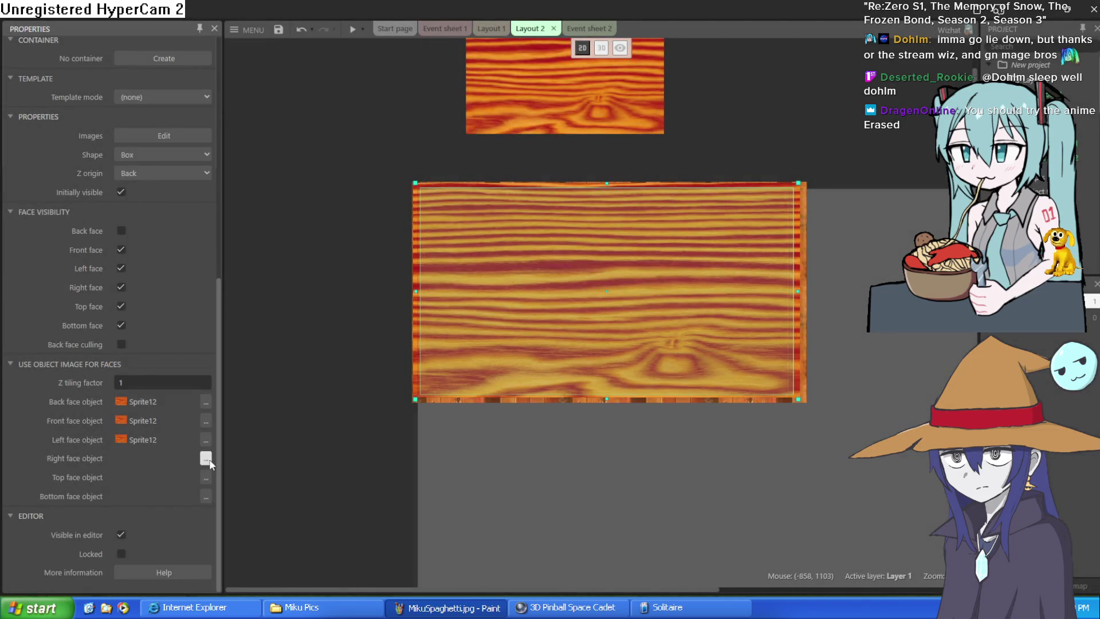
Set the Right, Top and Bottom face objects to Sprite12, then preview the layout.
click(205, 459)
click(747, 251)
double_click(748, 251)
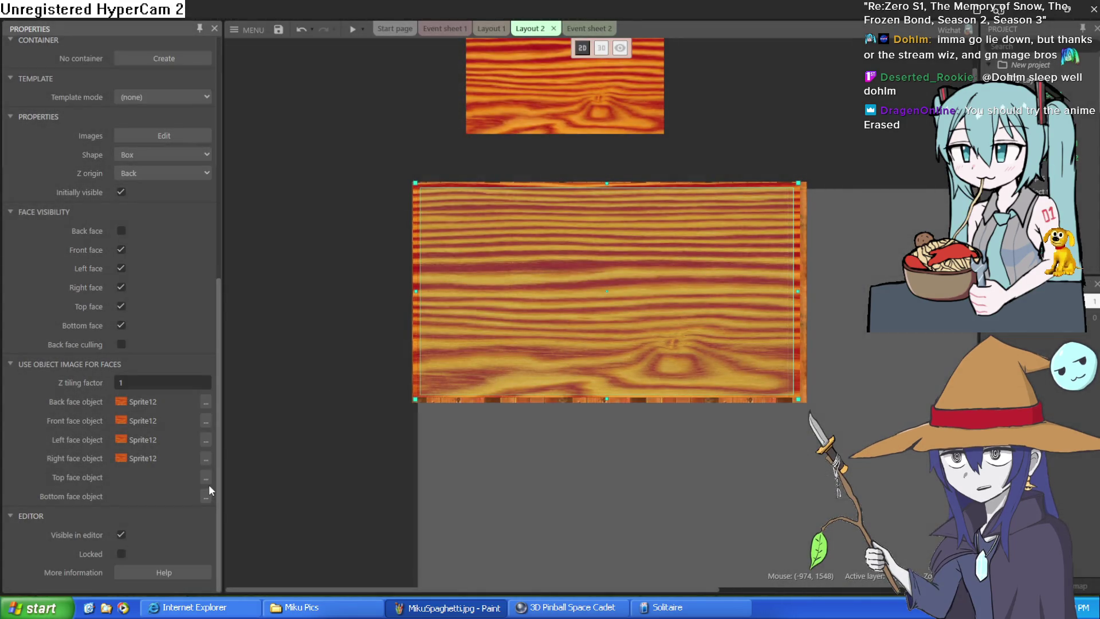
click(206, 478)
double_click(739, 252)
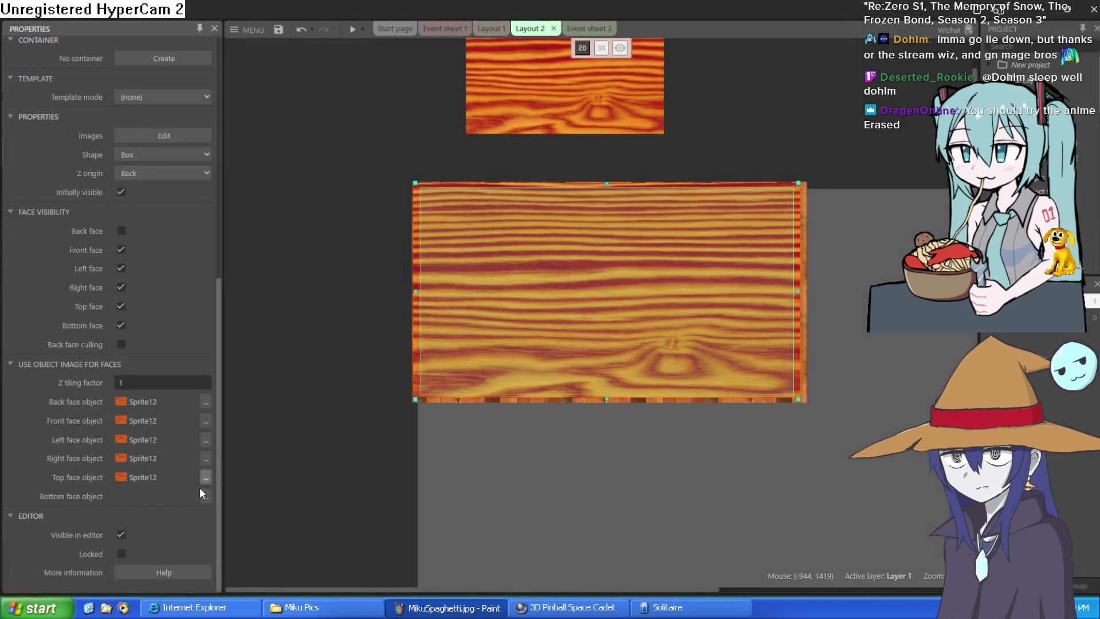
click(206, 497)
double_click(766, 245)
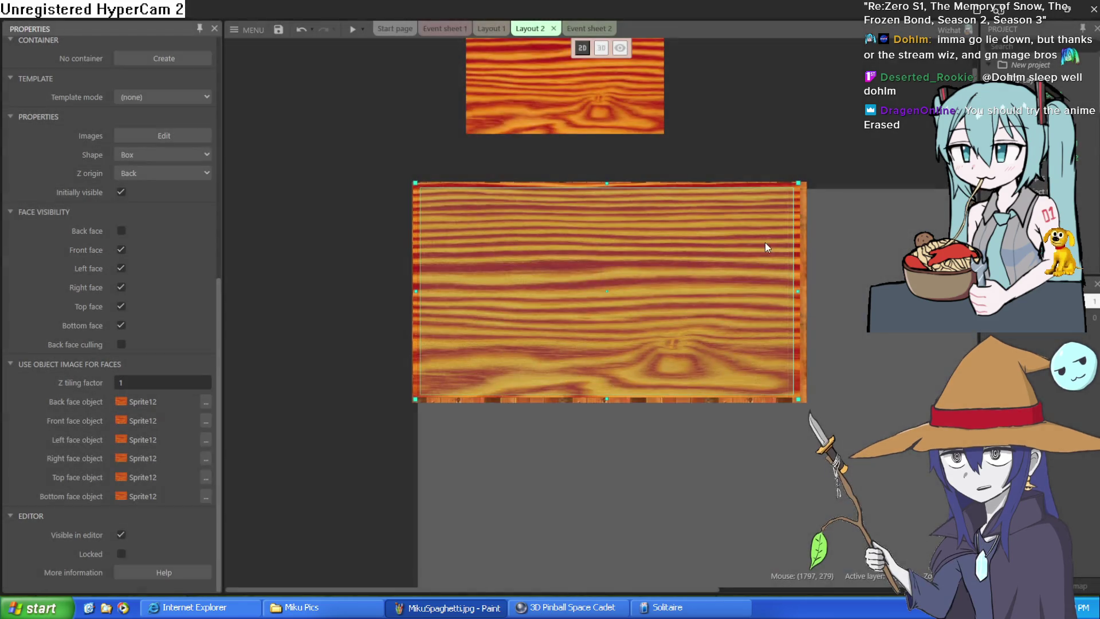
click(346, 33)
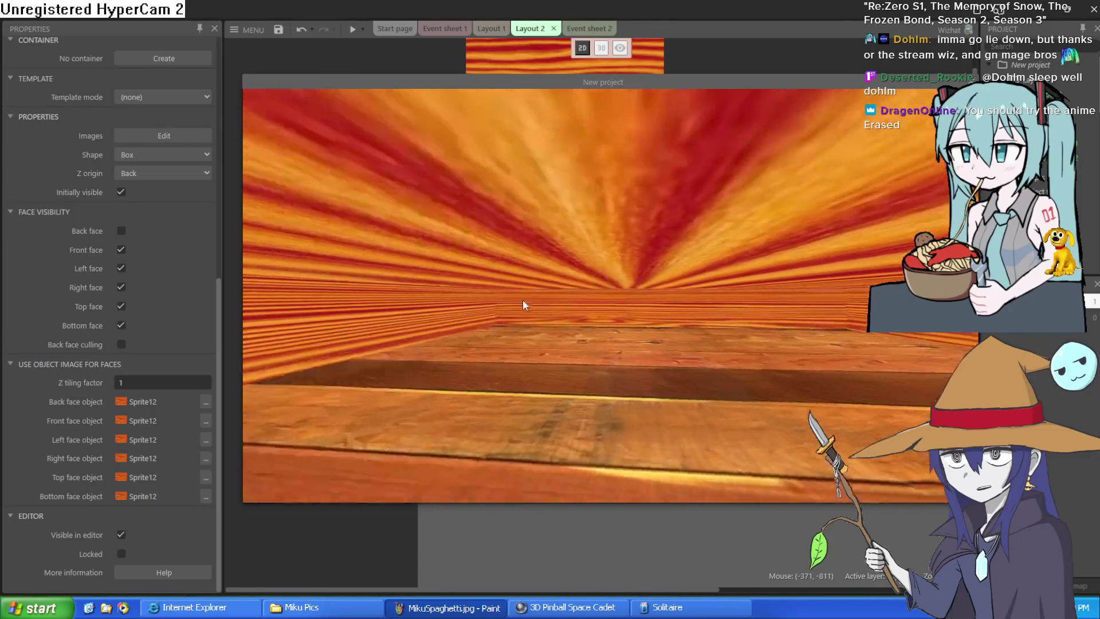
Close the preview and view the layout in 3D with the camera tilted over both wood boxes.
key(alt+F4)
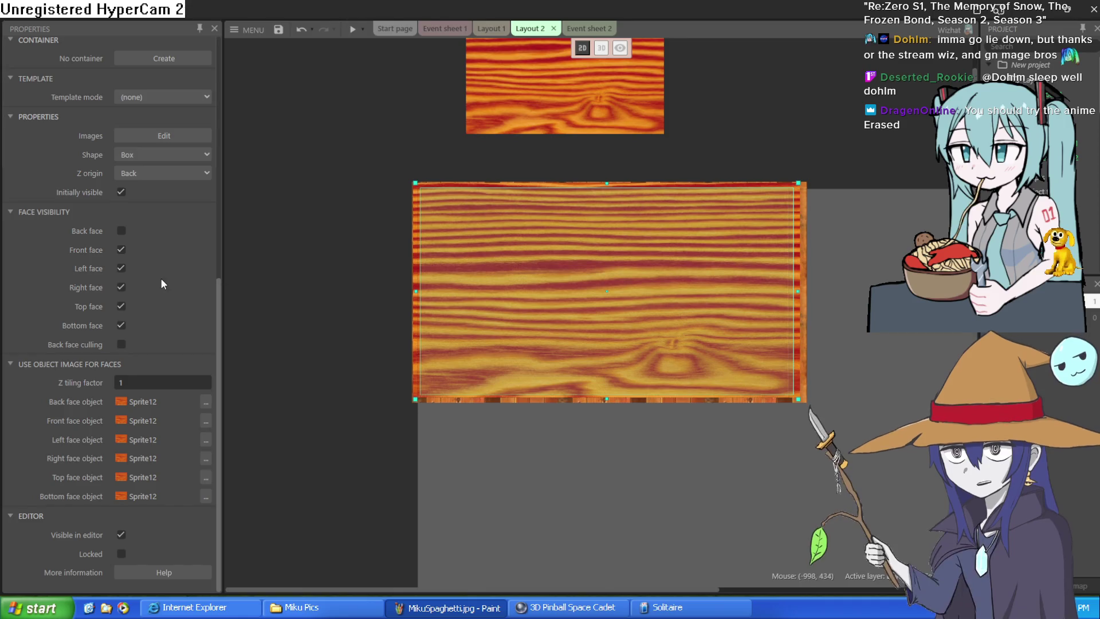
scroll(159, 284, up, 6)
click(601, 48)
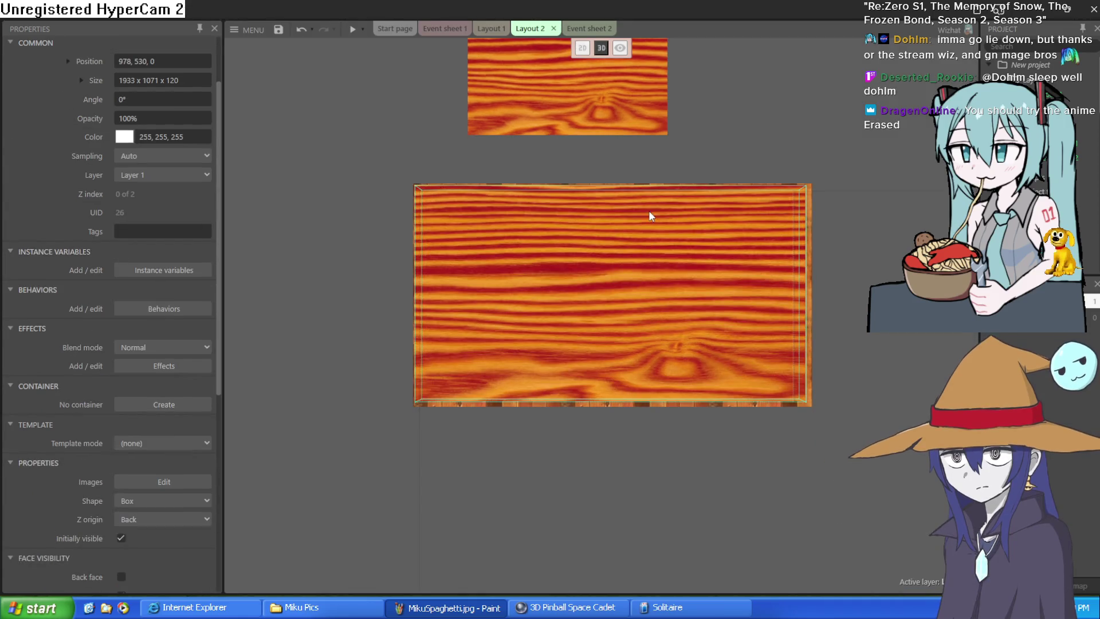
click(620, 51)
mouse_move(745, 132)
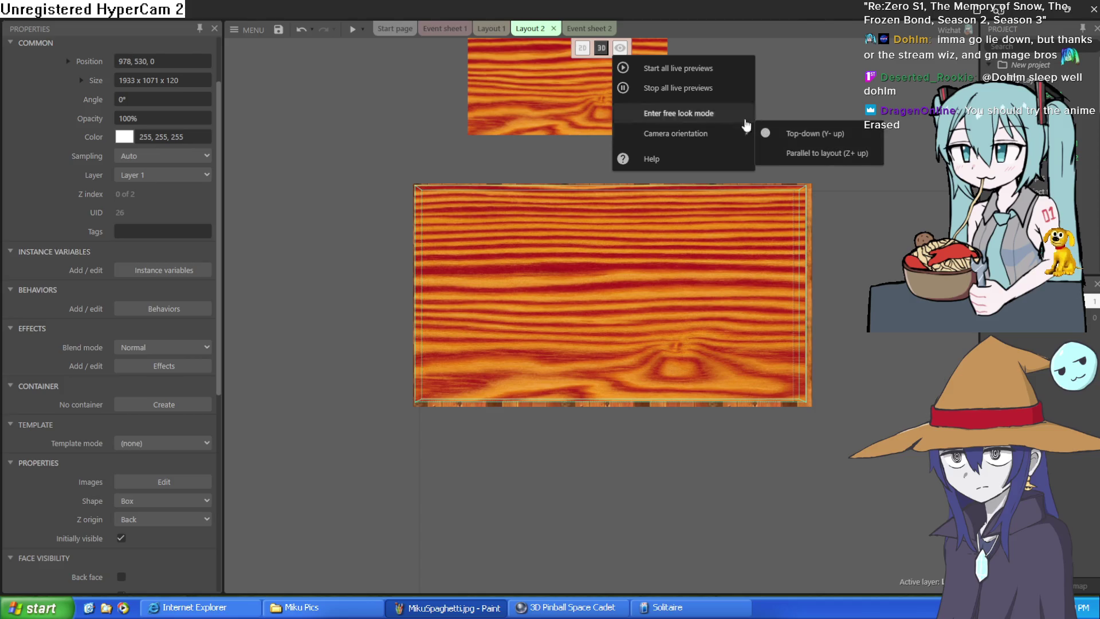
click(834, 160)
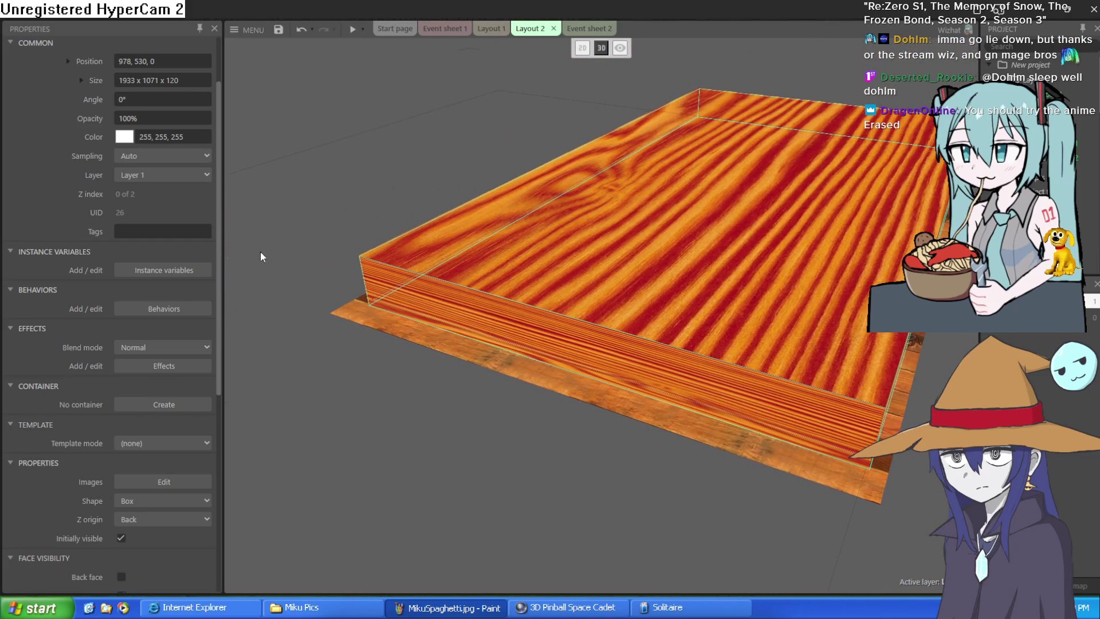
Raise the wood box's depth from 120 to 652 under Position and Size, then preview the room.
scroll(190, 275, up, 3)
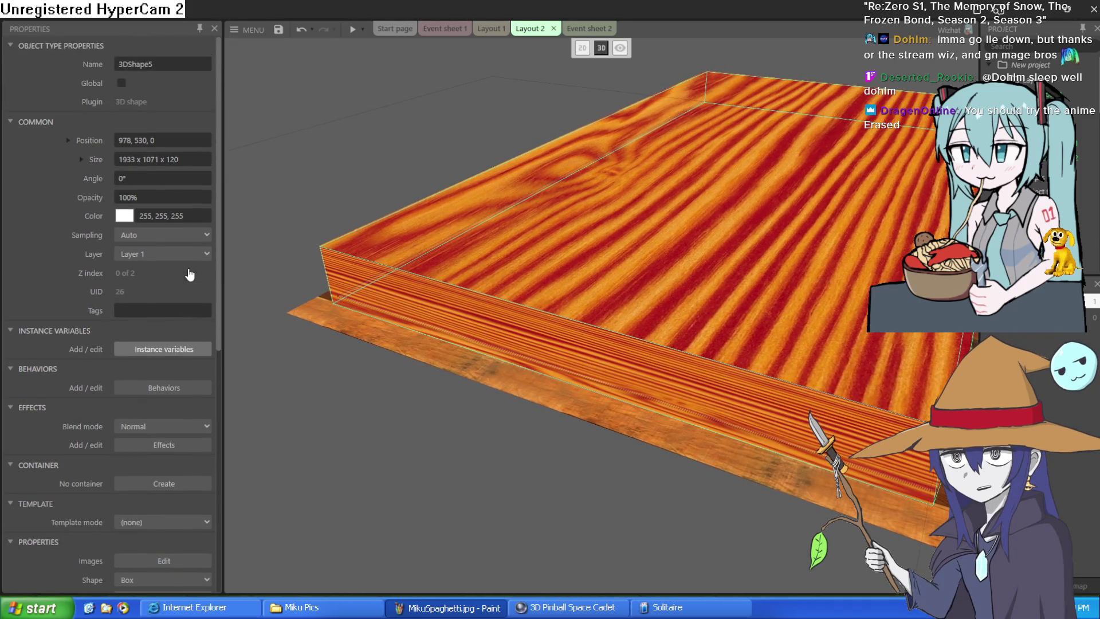
click(69, 140)
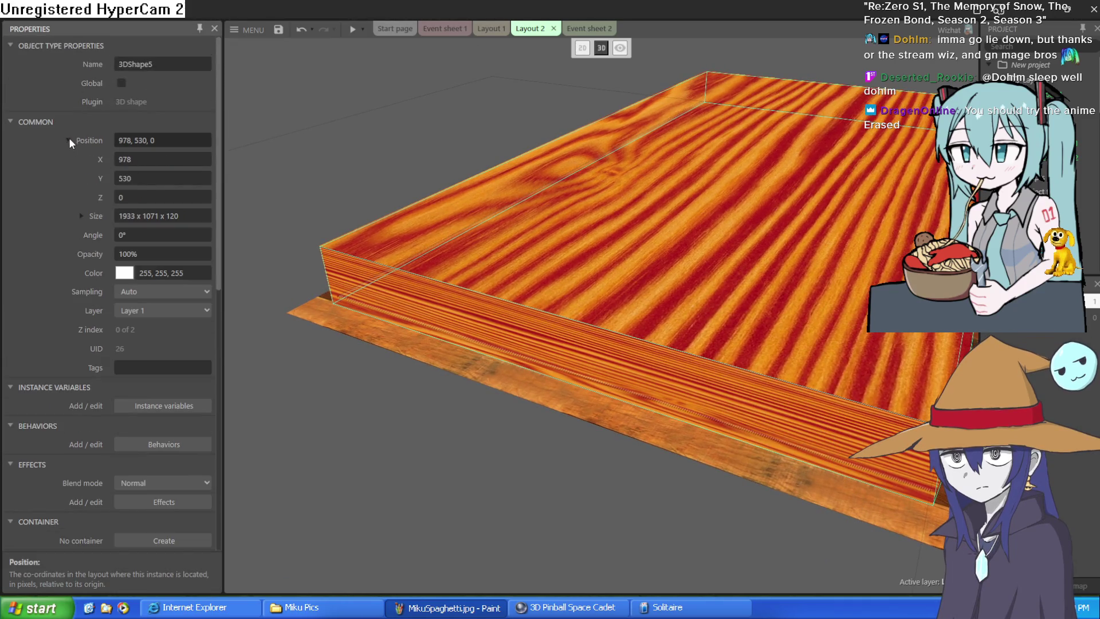
click(80, 216)
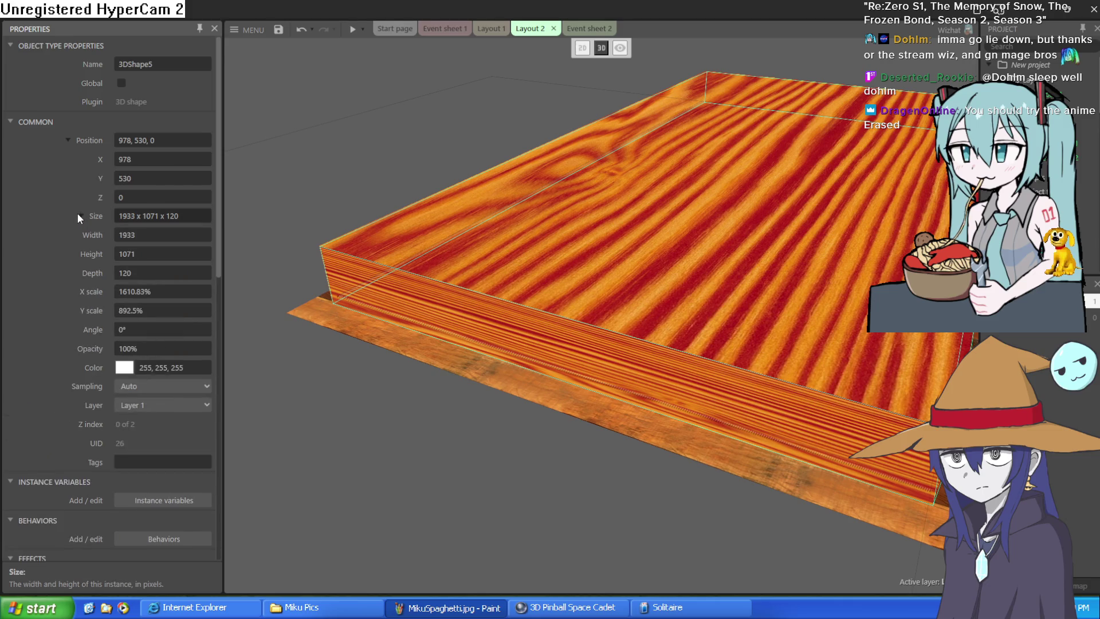
drag(142, 269, 352, 14)
text(652)
click(353, 29)
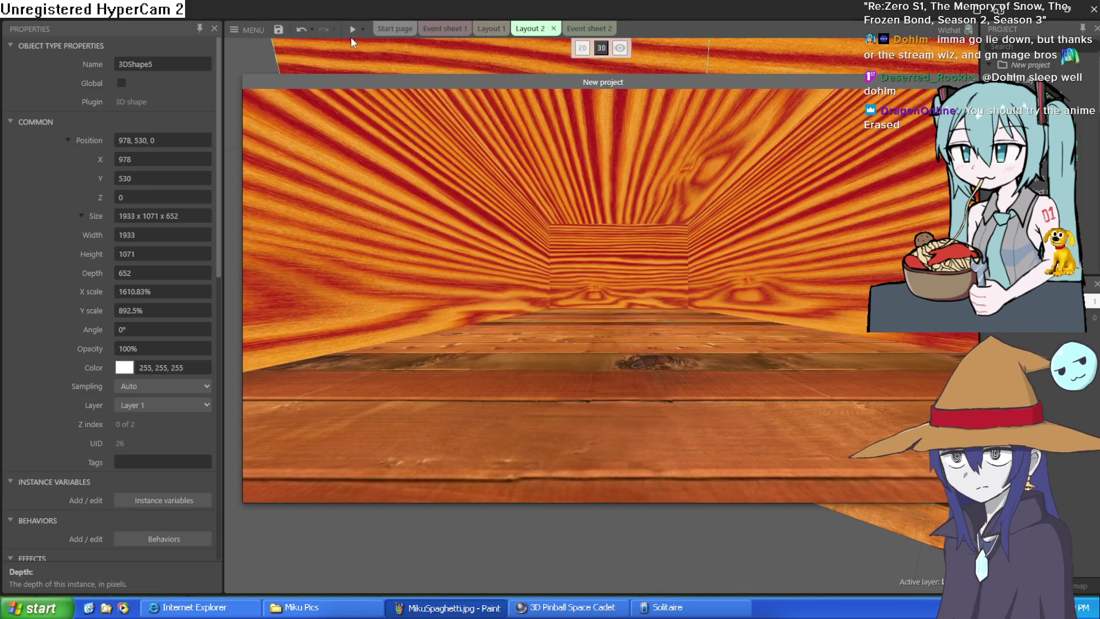
click(614, 332)
key(Left)
key(Right)
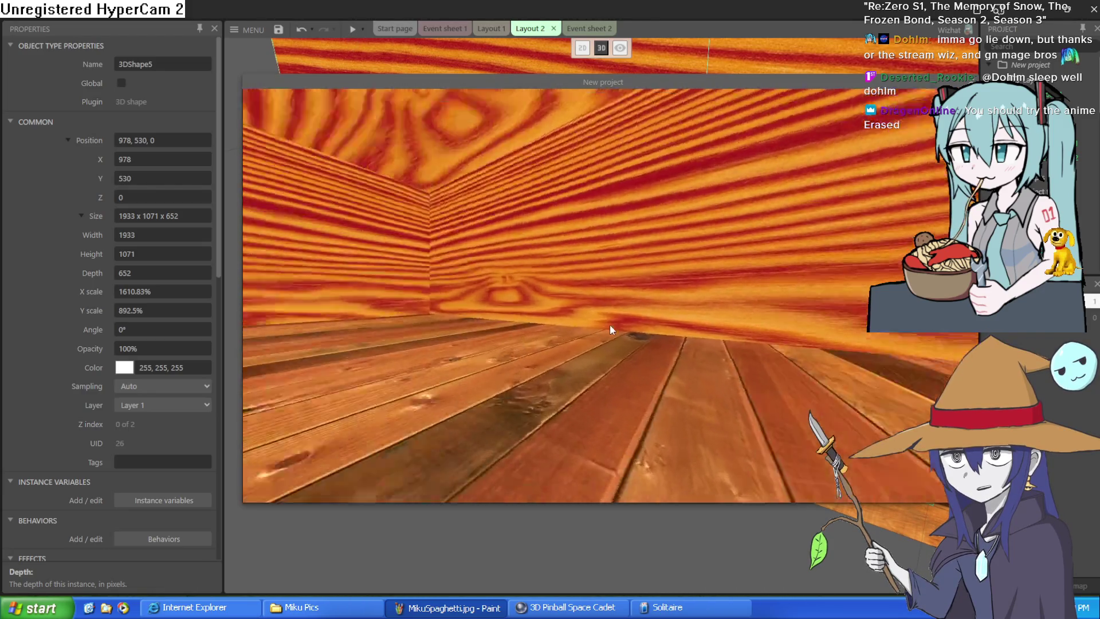
key(Right)
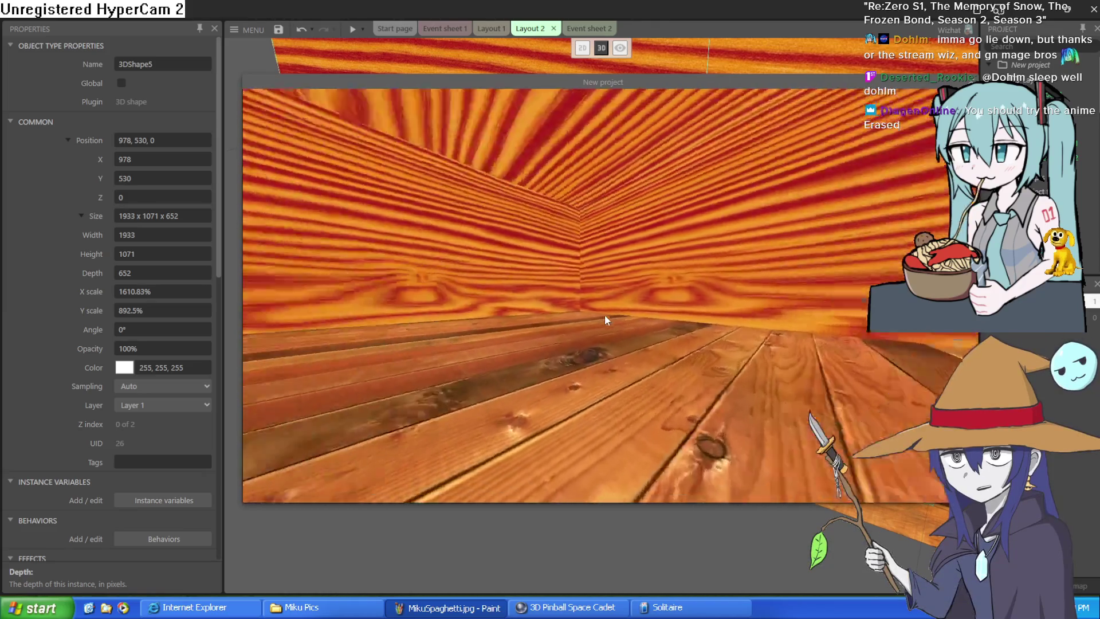
key(Up)
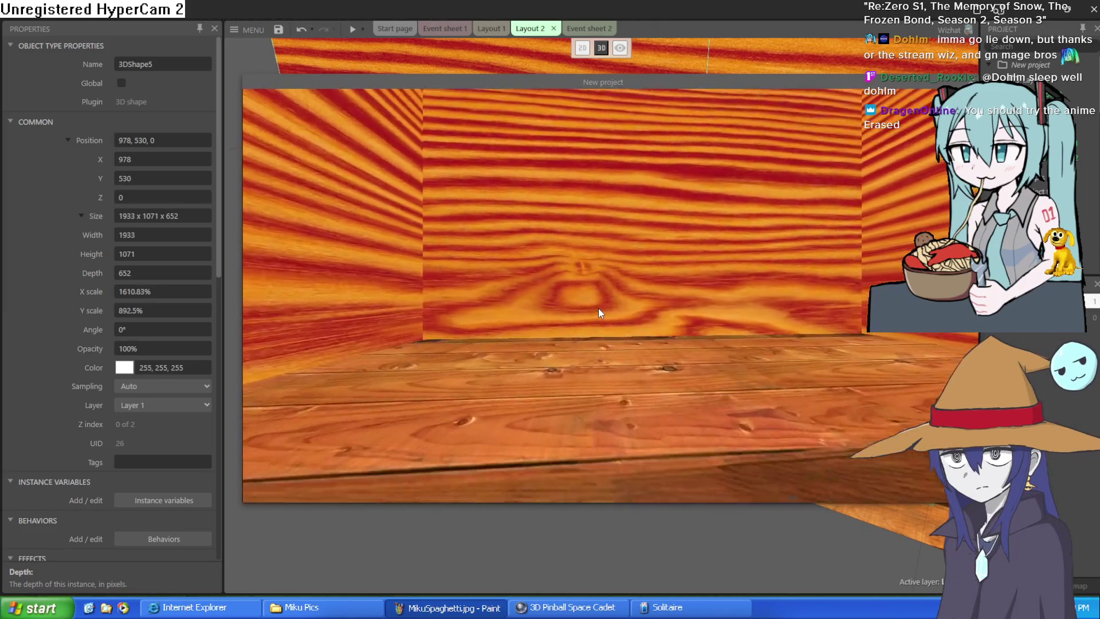
key(Left)
key(Down)
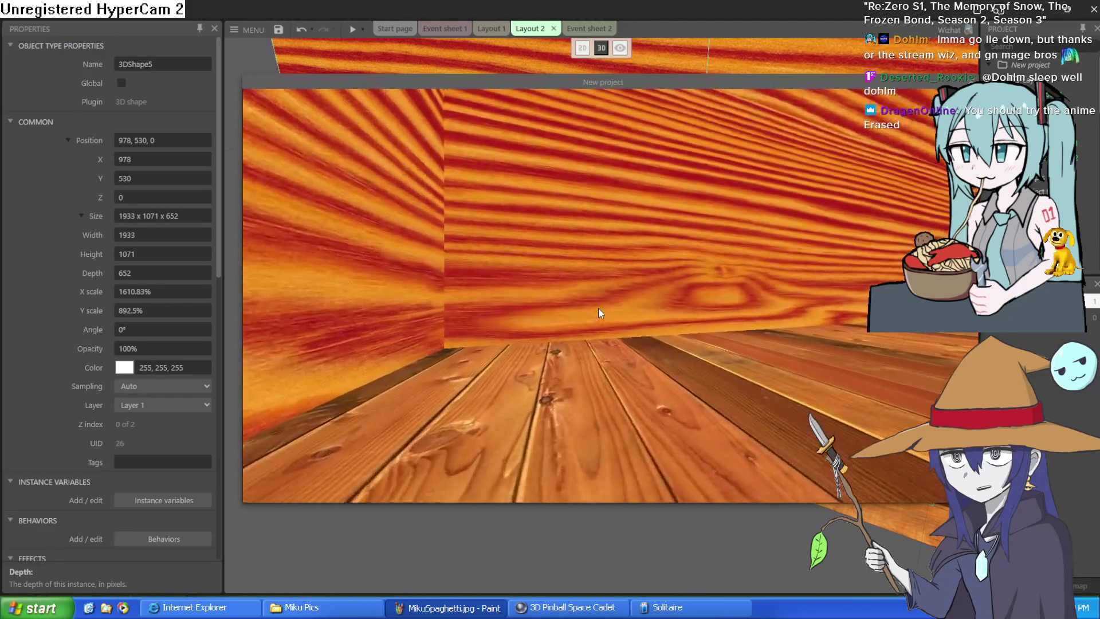
key(Up)
key(Left)
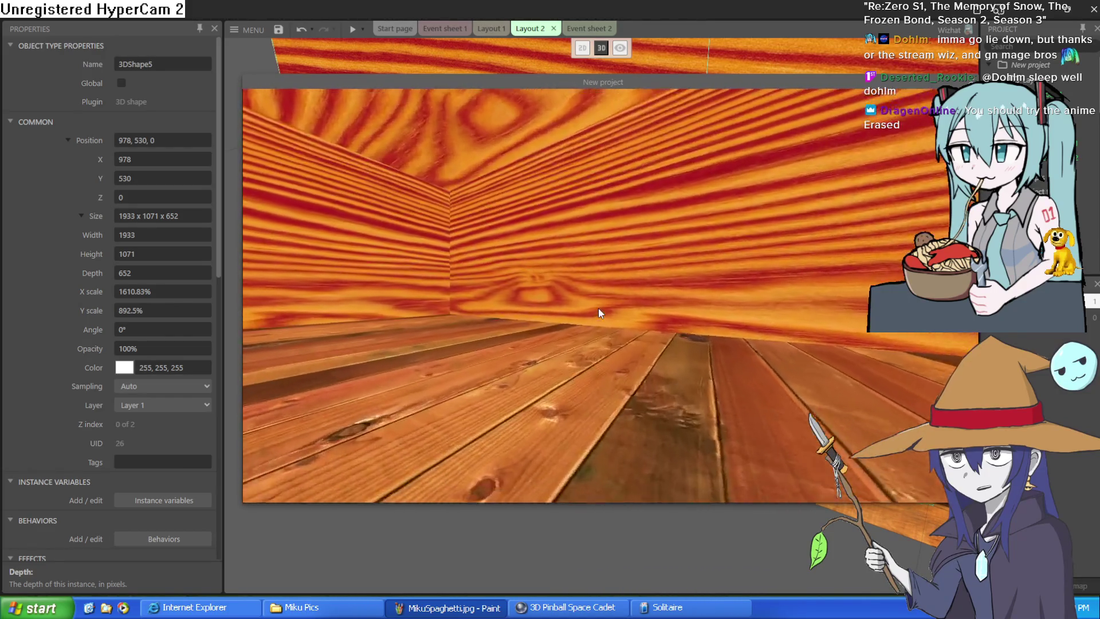
key(Right)
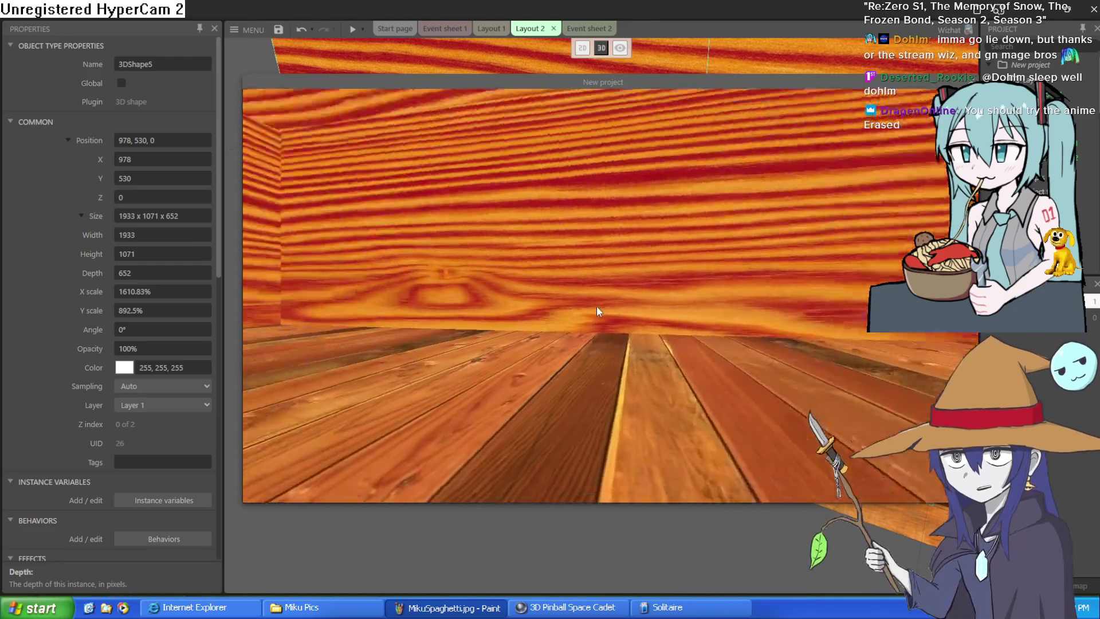
key(Down)
key(Up)
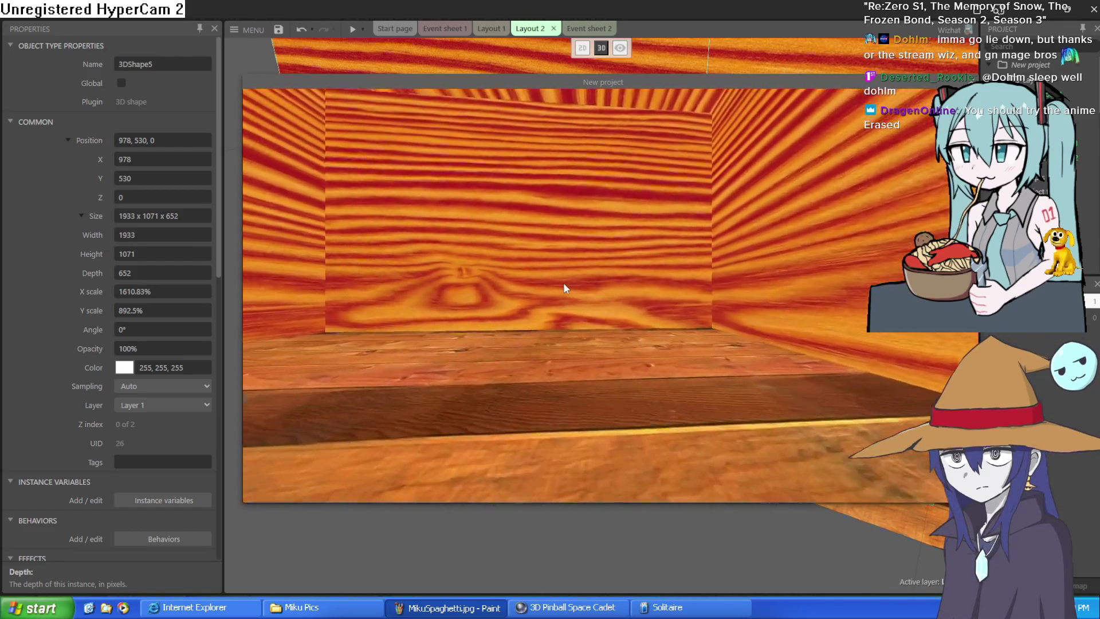
key(Left)
key(Right)
key(Down)
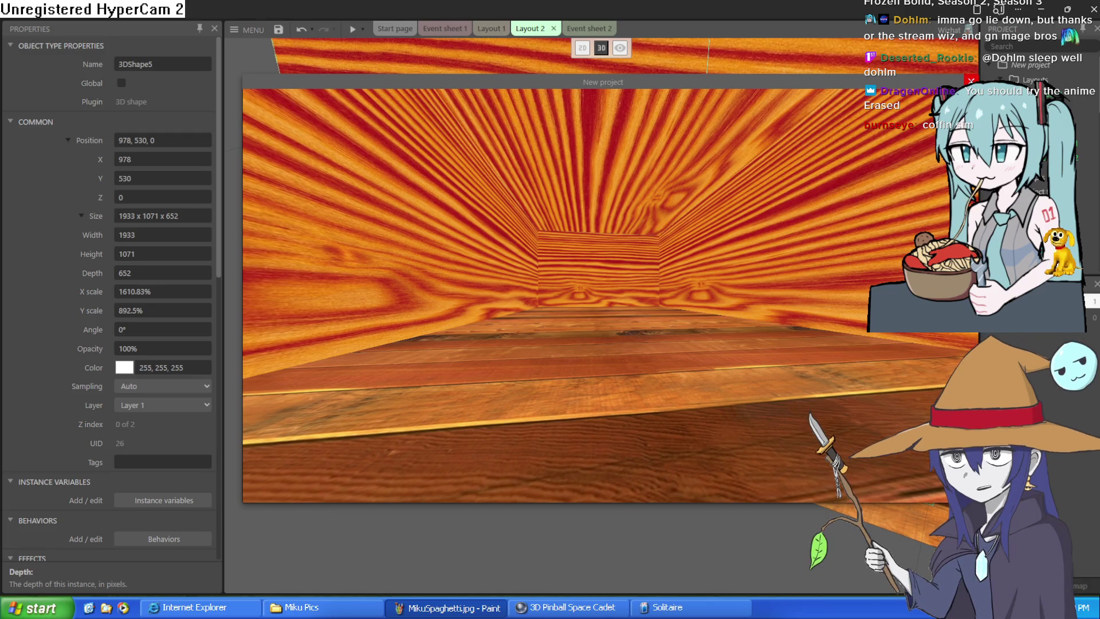
key(Up)
key(Right)
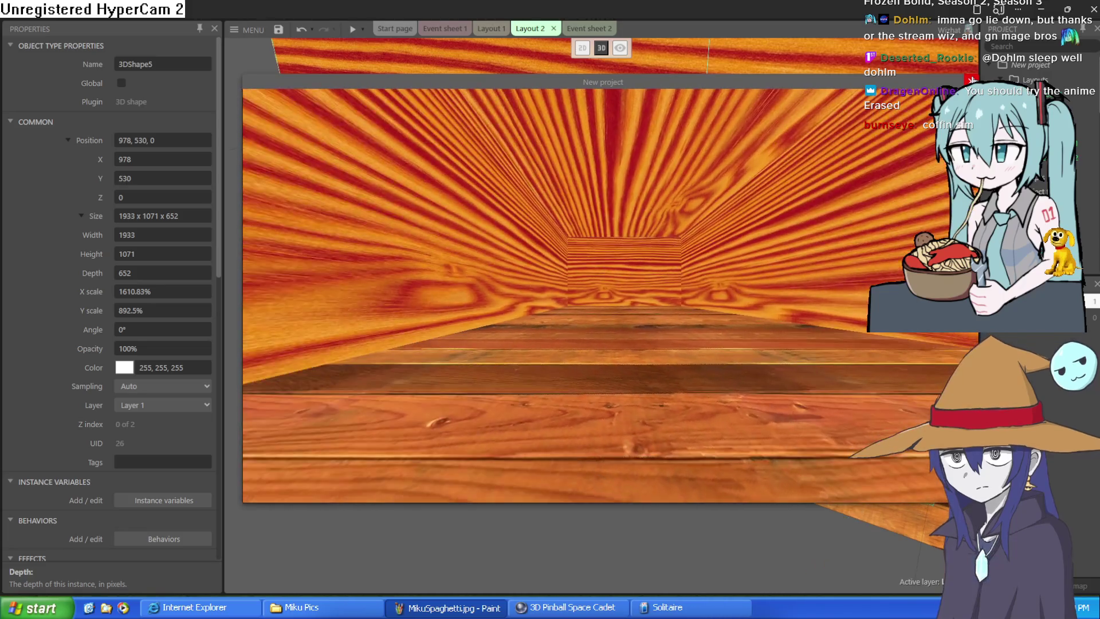
click(973, 80)
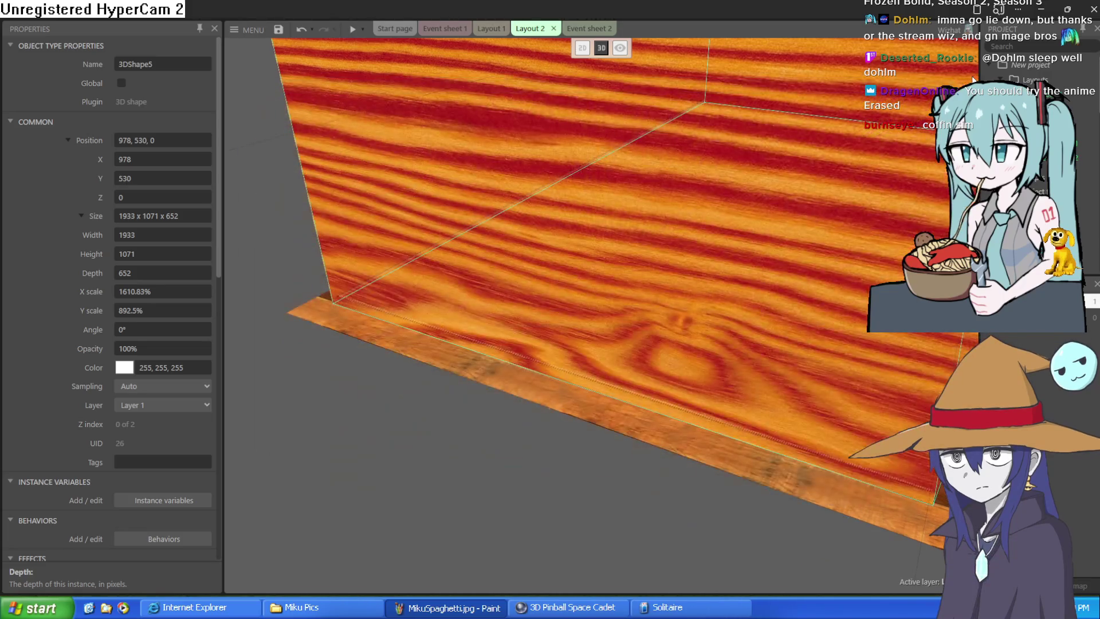
click(444, 29)
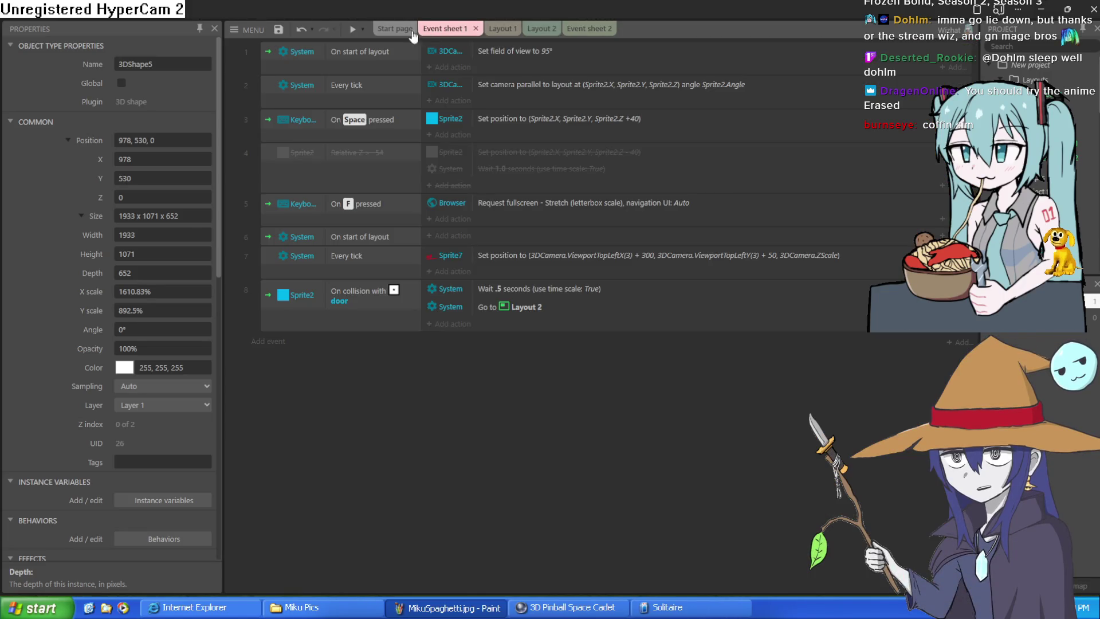
click(502, 29)
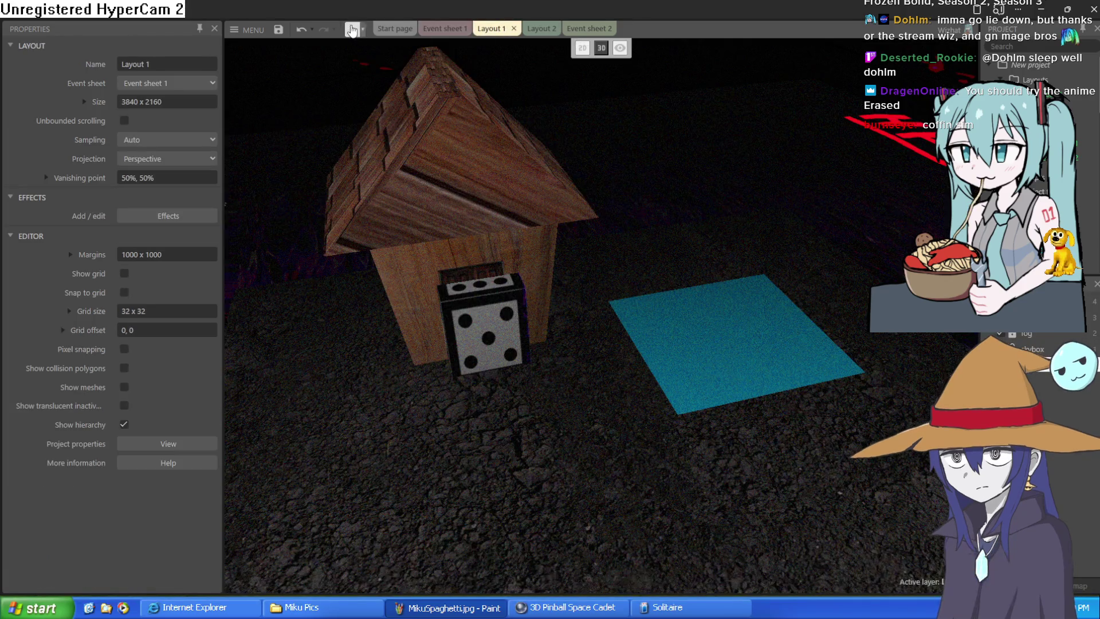
click(352, 30)
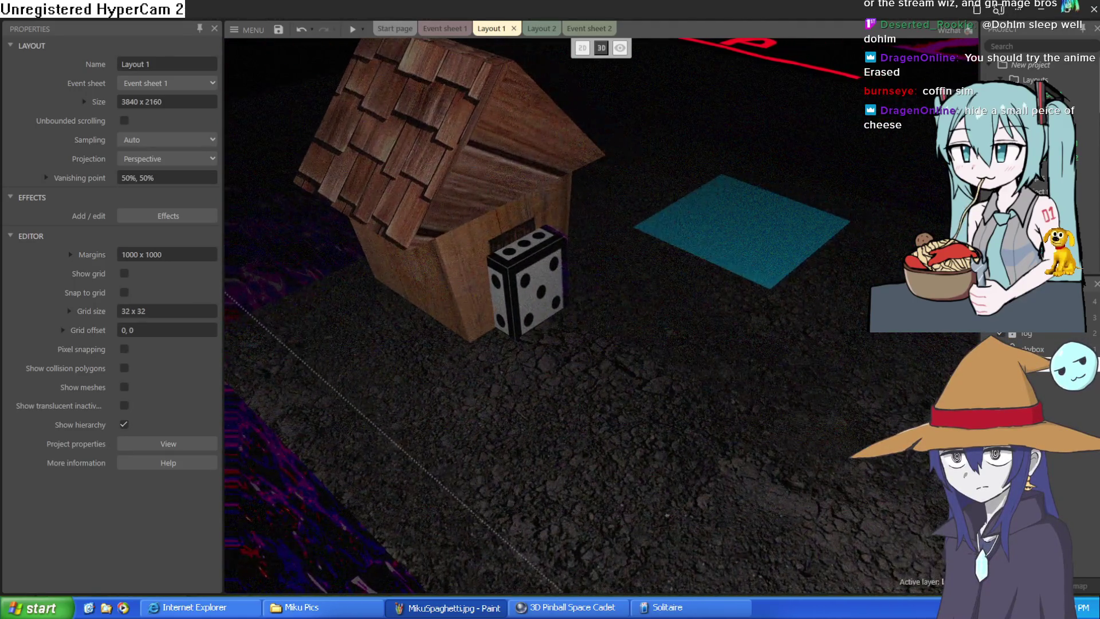
scroll(573, 315, up, 3)
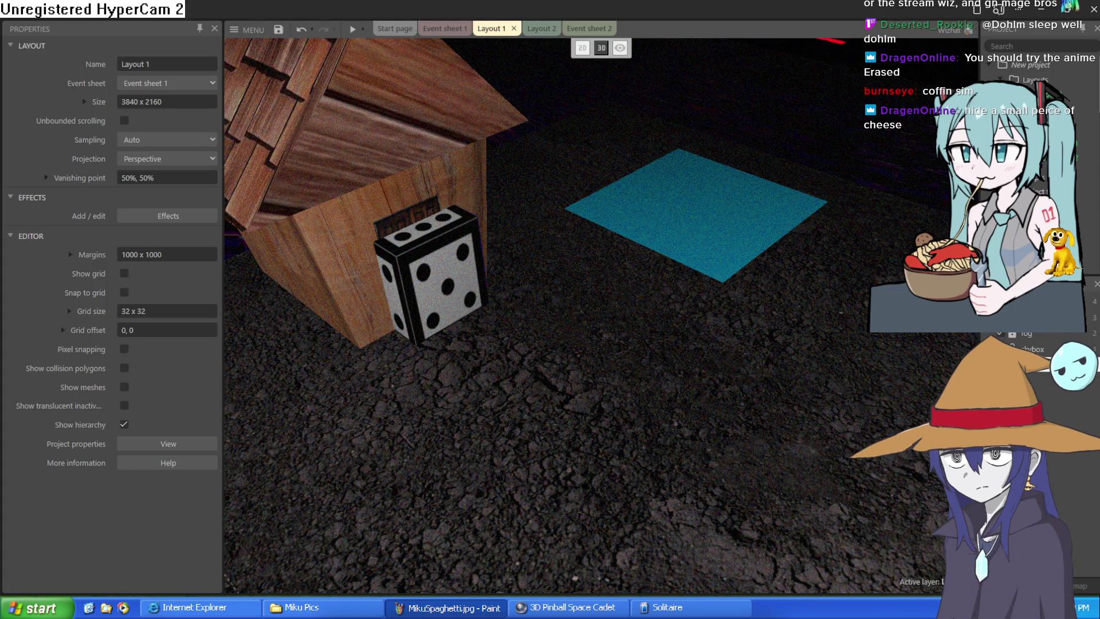
click(541, 29)
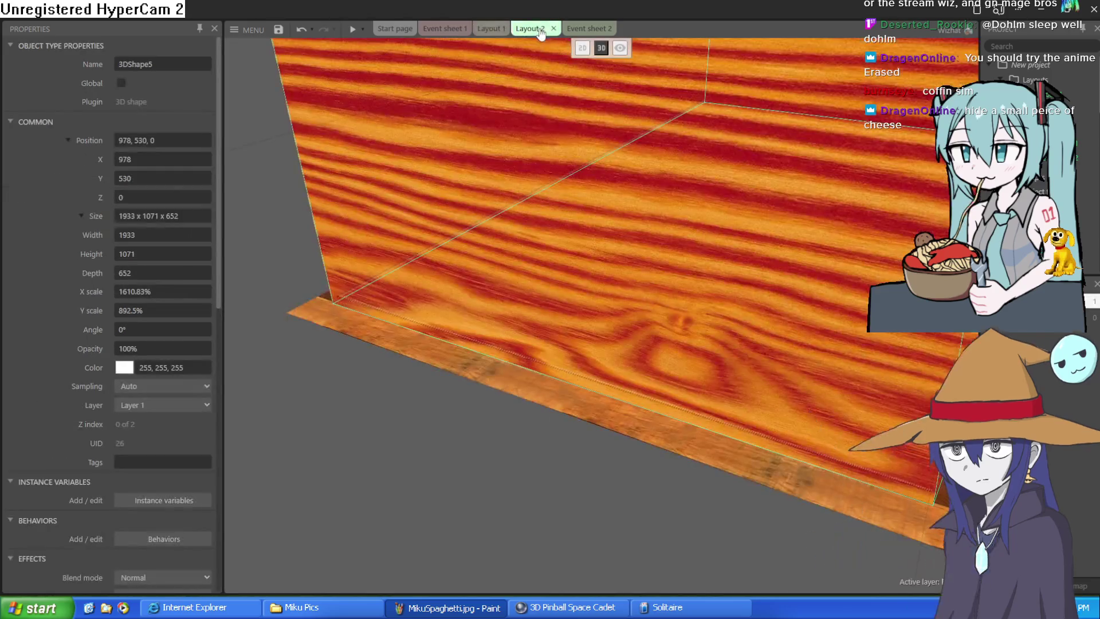
Insert a new dice-faced 3D shape, 3DShape6, into the room in Layout 2.
key(w)
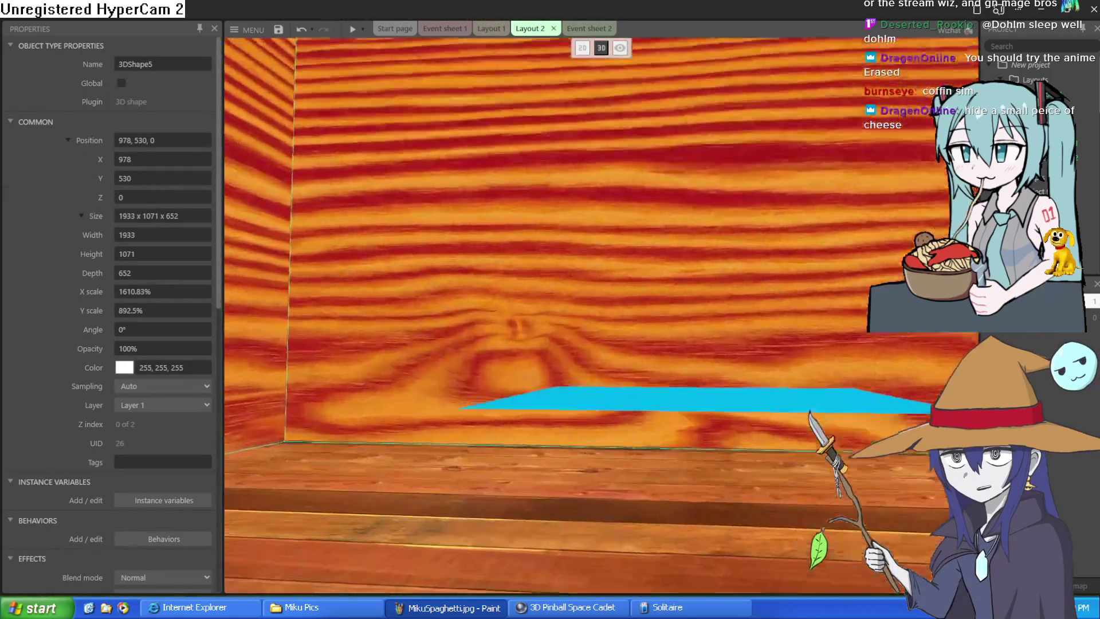
key(s)
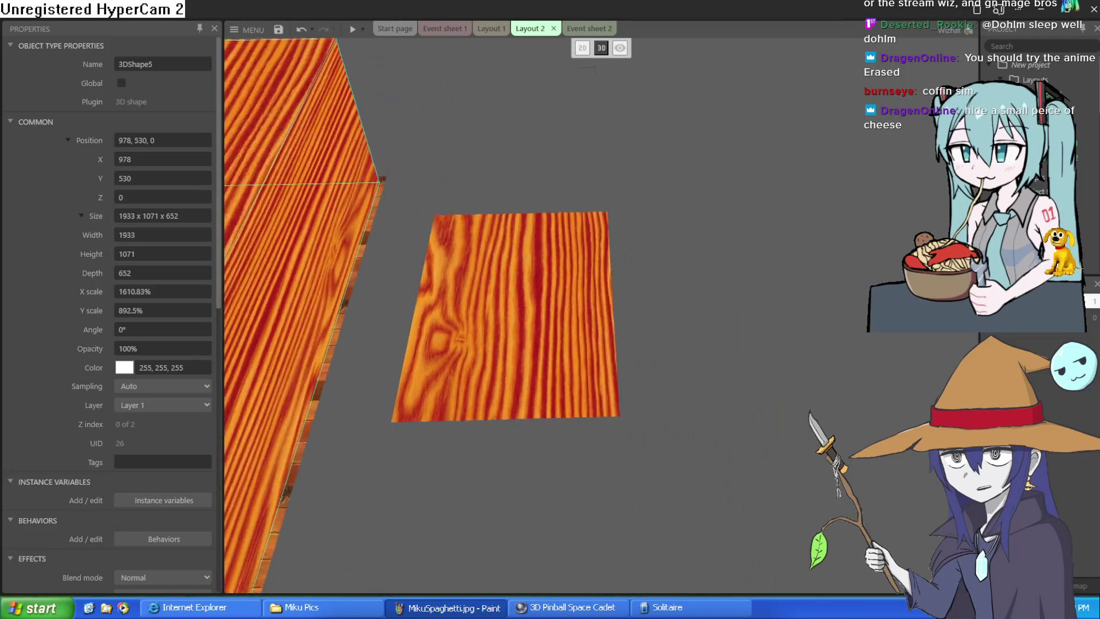
double_click(701, 366)
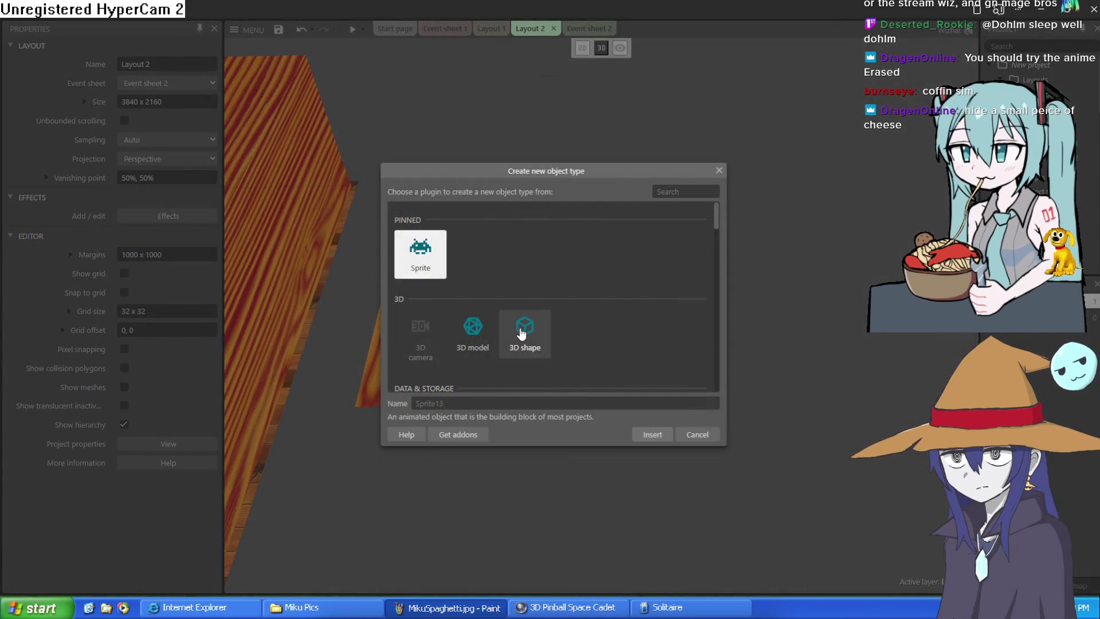
double_click(525, 327)
click(676, 360)
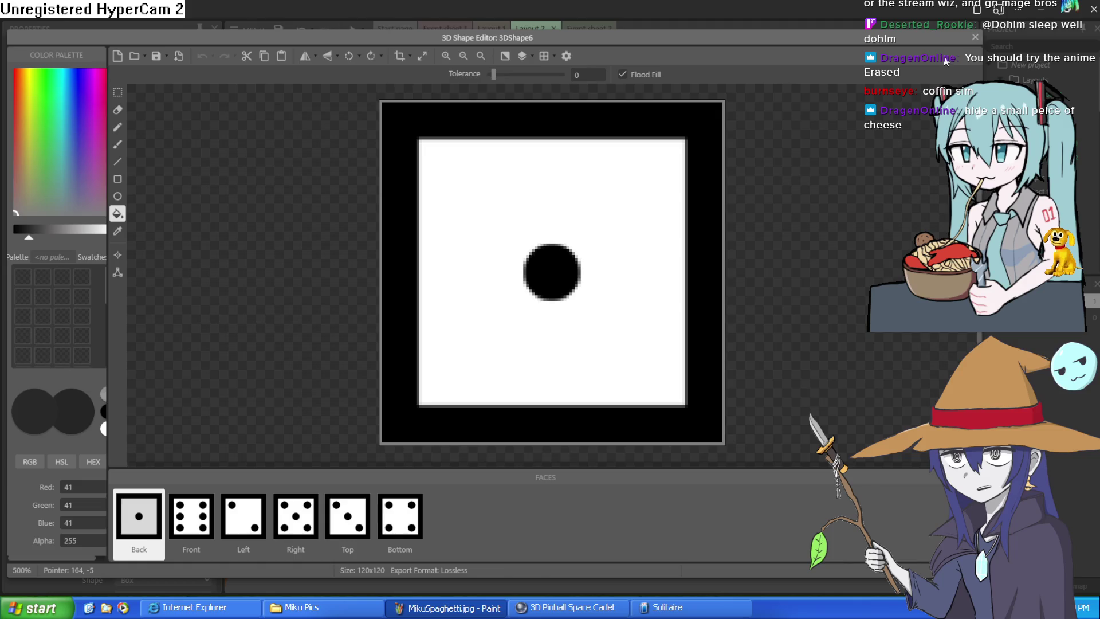
click(970, 40)
click(679, 351)
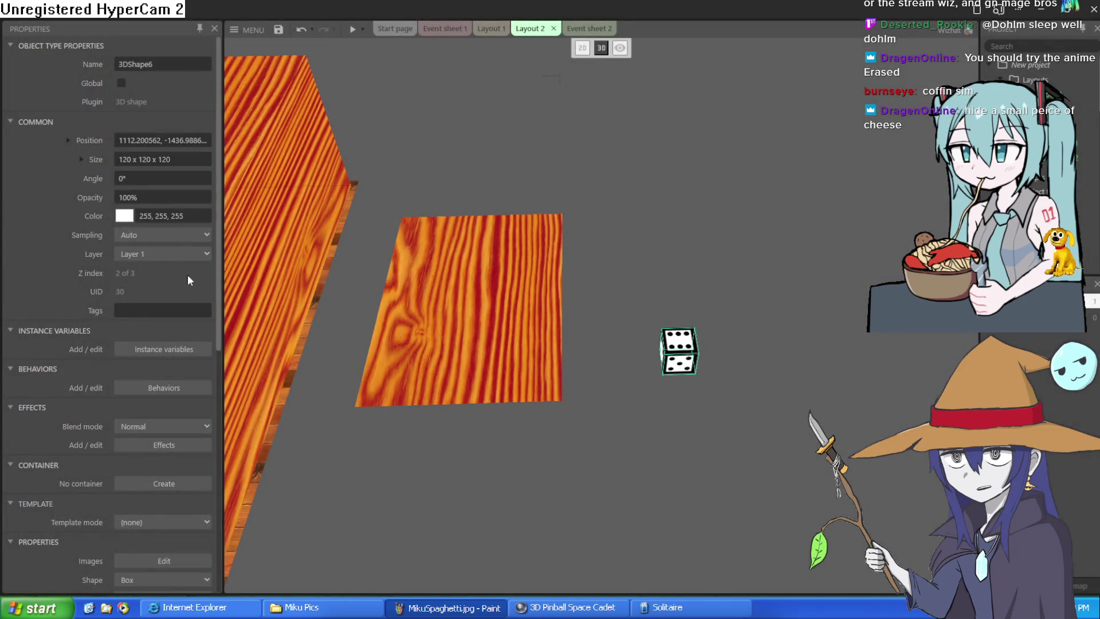
Change the new die's Shape to Wedge and move it against the left wooden wall.
scroll(150, 339, down, 4)
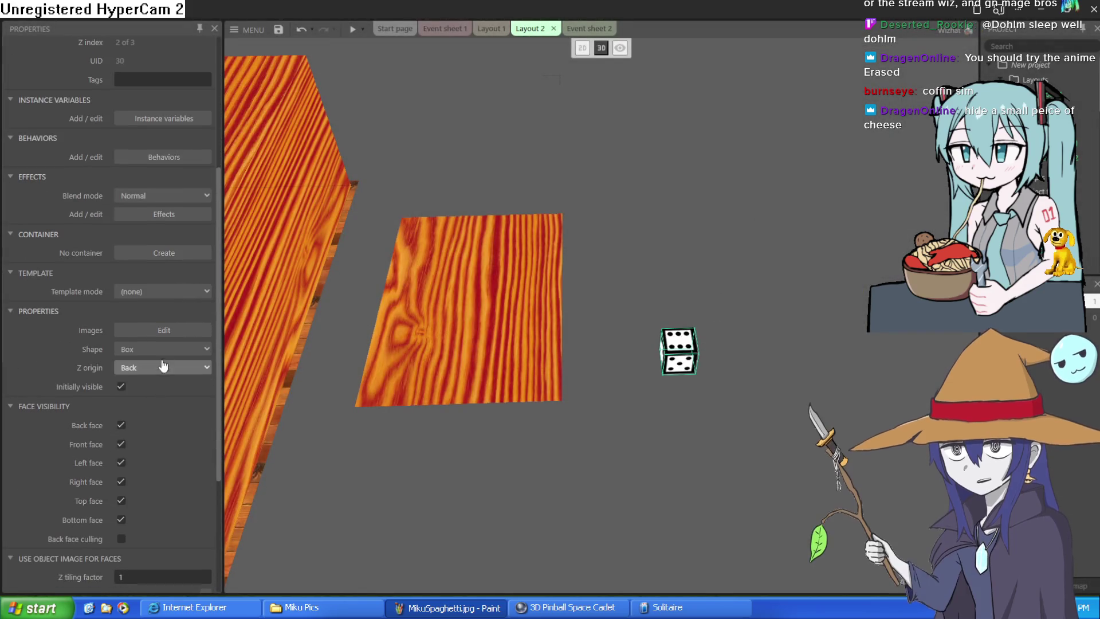
click(163, 350)
click(169, 400)
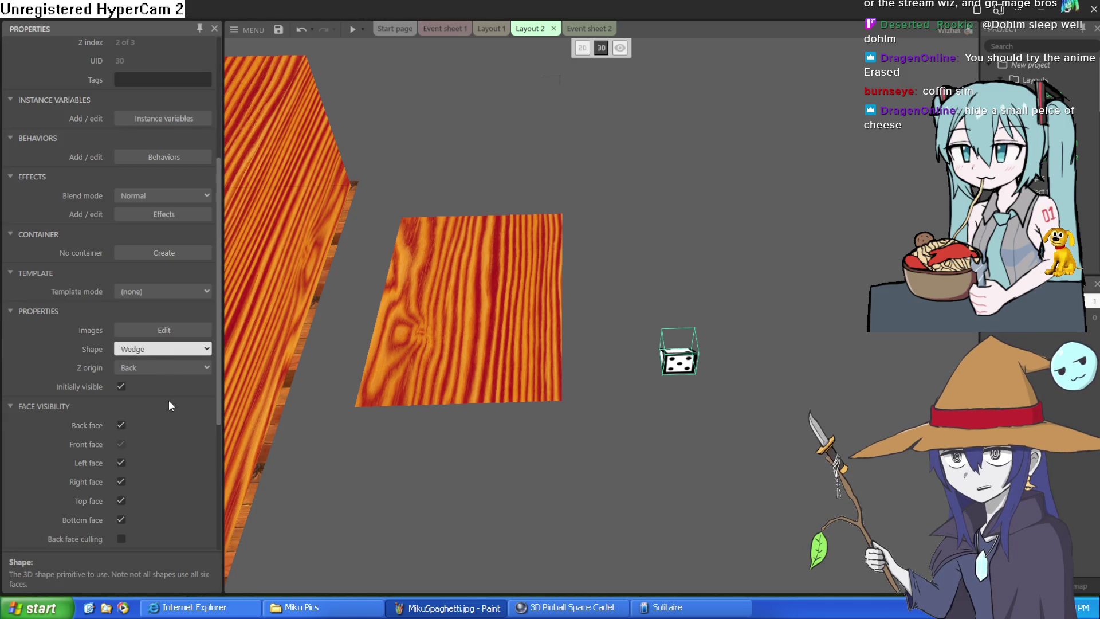
mouse_move(680, 367)
mouse_down()
mouse_move(408, 335)
mouse_move(261, 299)
mouse_up()
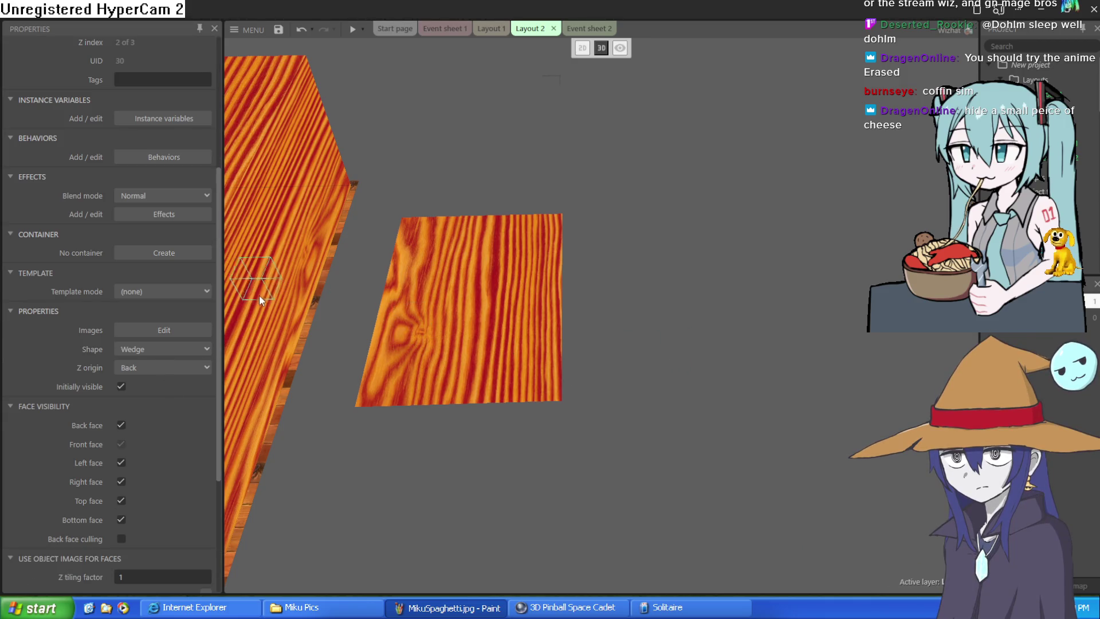